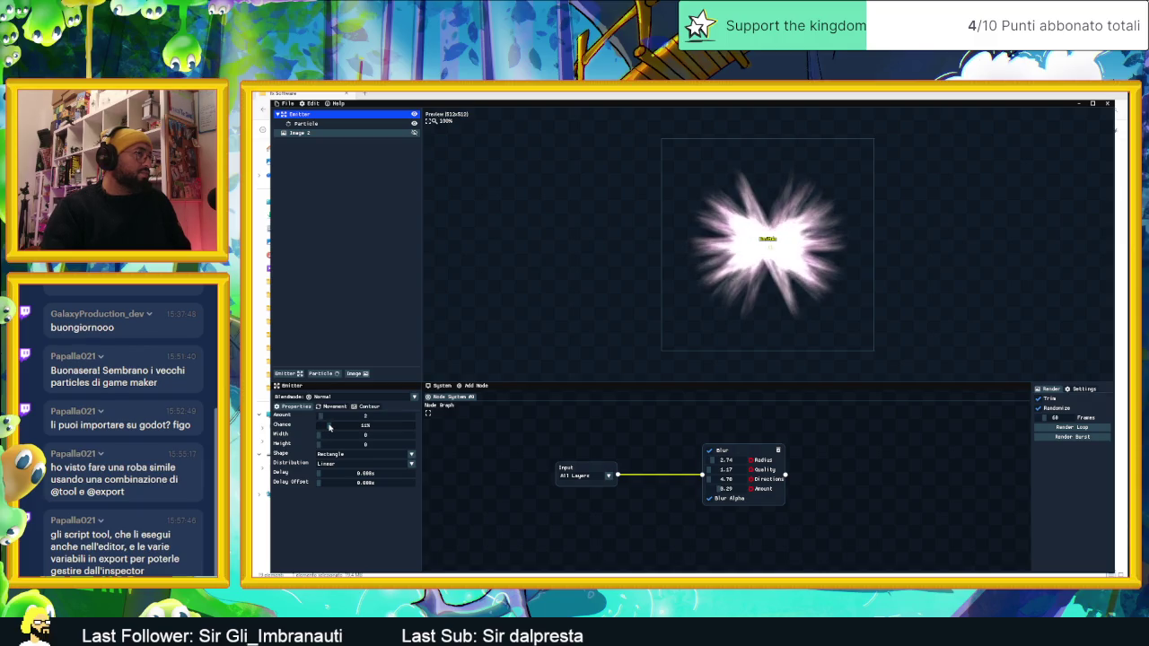
Step: Raise the emitter's spawn Chance to 100% and widen its spawn Width
{"action": "left_click_drag", "start_coordinate": [329, 427], "coordinate": [337, 428]}
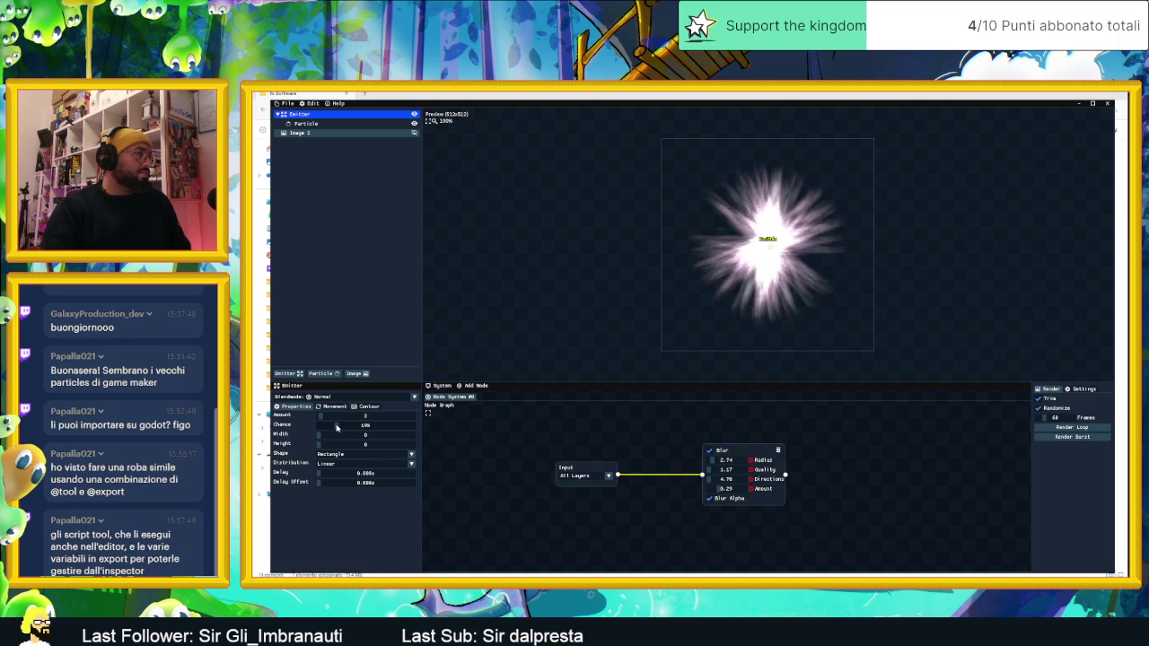
{"action": "left_click_drag", "start_coordinate": [345, 428], "coordinate": [422, 435]}
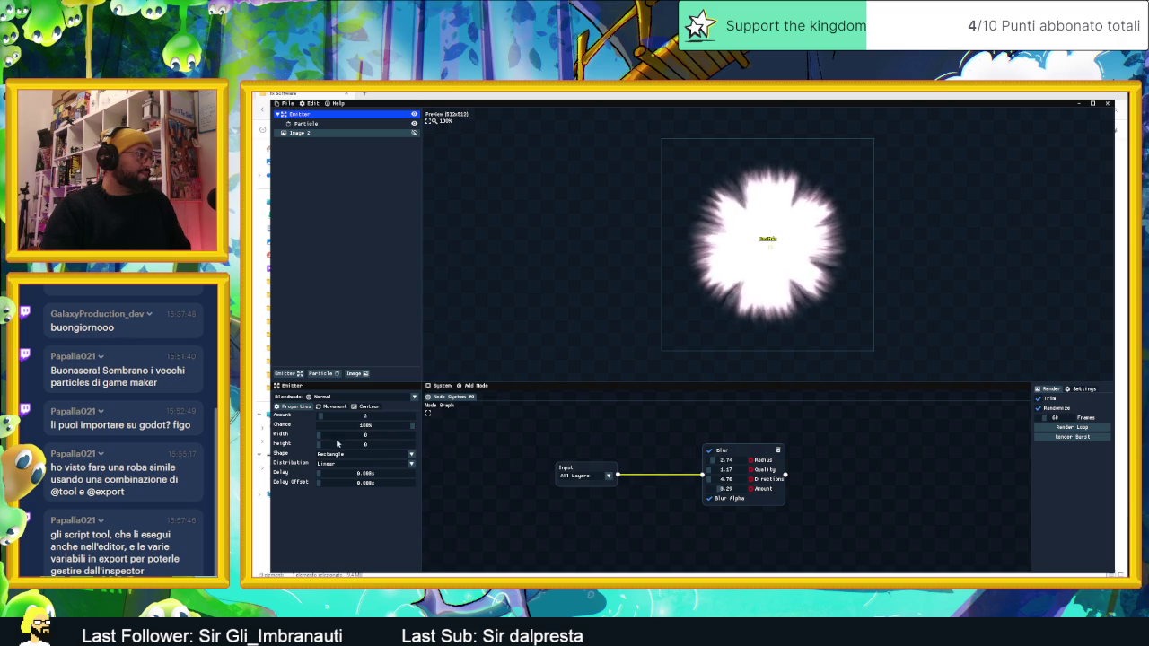
{"action": "mouse_move", "coordinate": [319, 439]}
{"action": "left_mouse_down"}
{"action": "mouse_move", "coordinate": [376, 441]}
{"action": "mouse_move", "coordinate": [341, 442]}
{"action": "left_mouse_up"}
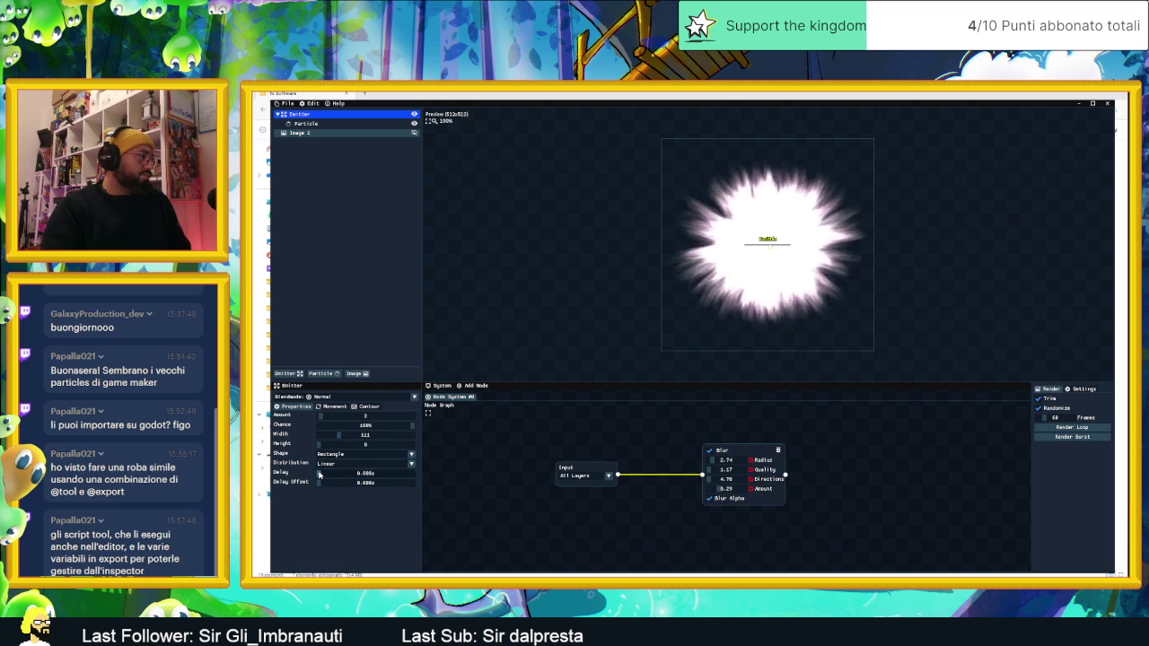
Step: Try out several spawn Delay values on the emitter, then bring the delay back to 0
{"action": "left_click_drag", "start_coordinate": [324, 474], "coordinate": [329, 475]}
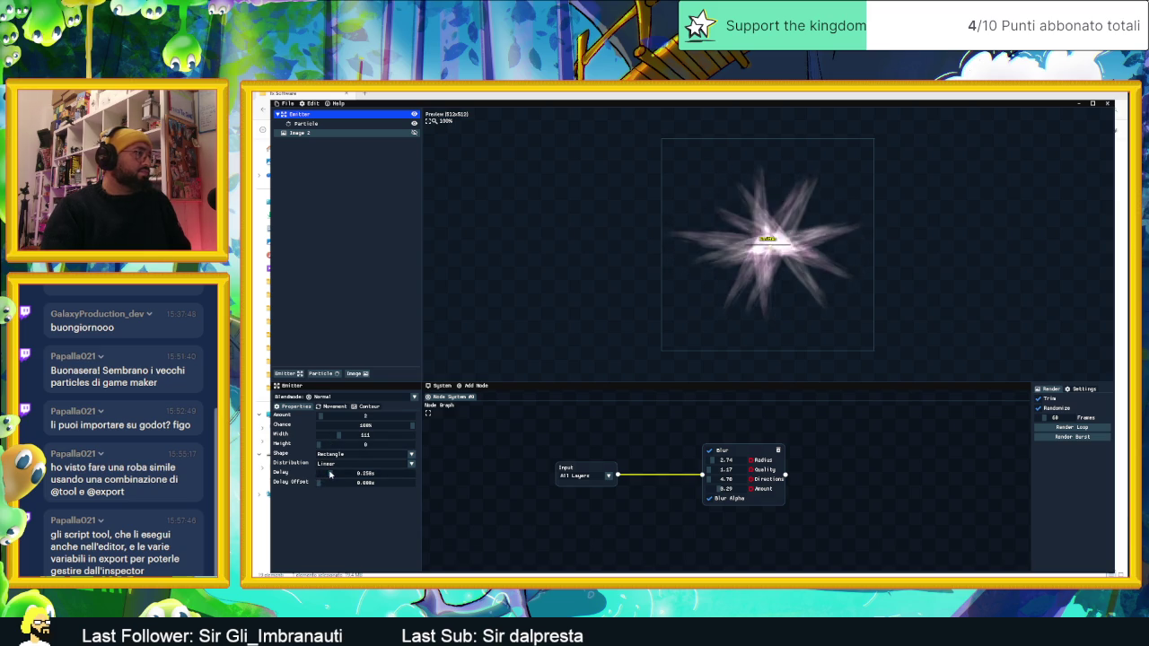
{"action": "left_click_drag", "start_coordinate": [329, 476], "coordinate": [323, 476]}
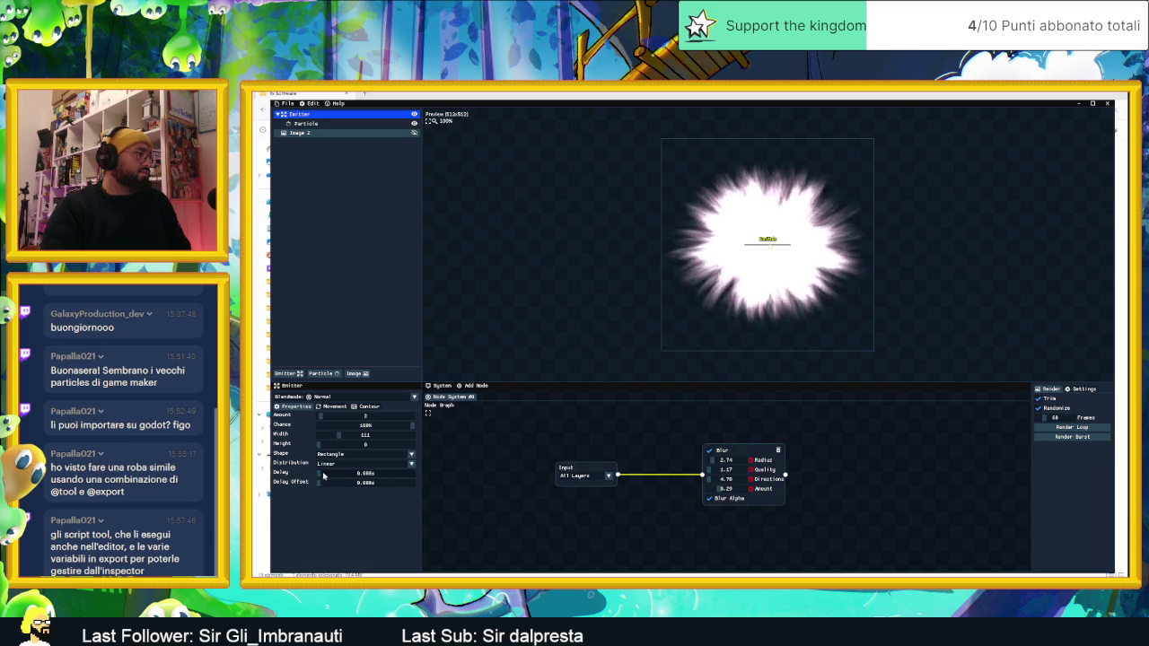
{"action": "left_click_drag", "start_coordinate": [327, 476], "coordinate": [326, 477]}
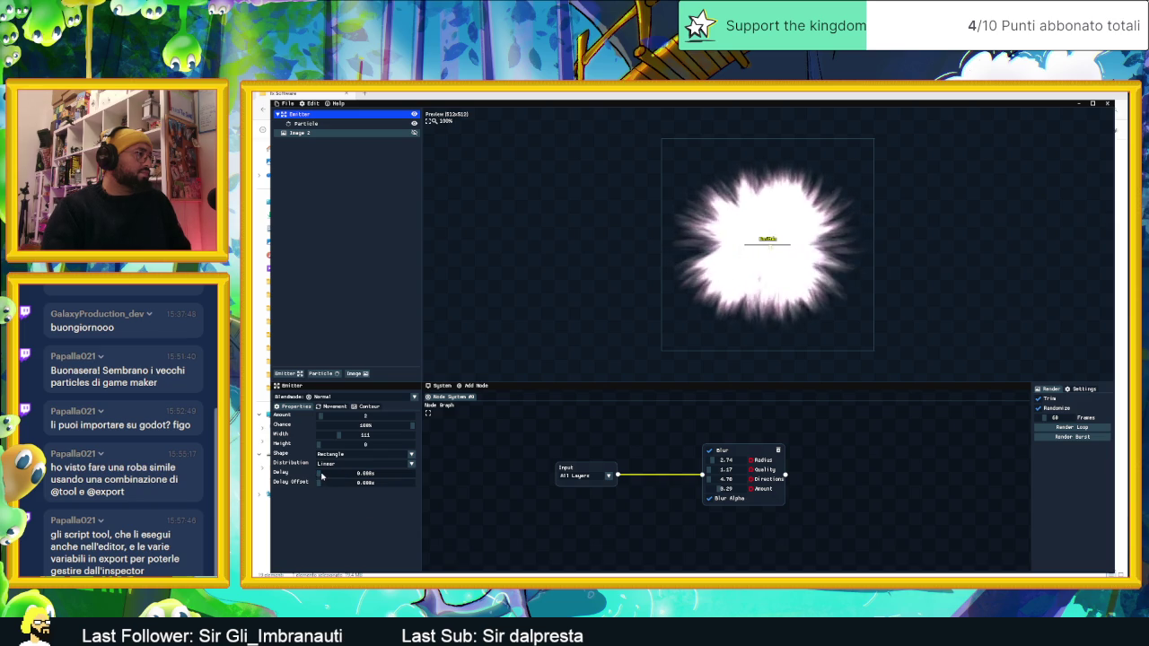
{"action": "mouse_move", "coordinate": [323, 476]}
{"action": "left_mouse_down"}
{"action": "mouse_move", "coordinate": [368, 477]}
{"action": "mouse_move", "coordinate": [317, 485]}
{"action": "left_mouse_up"}
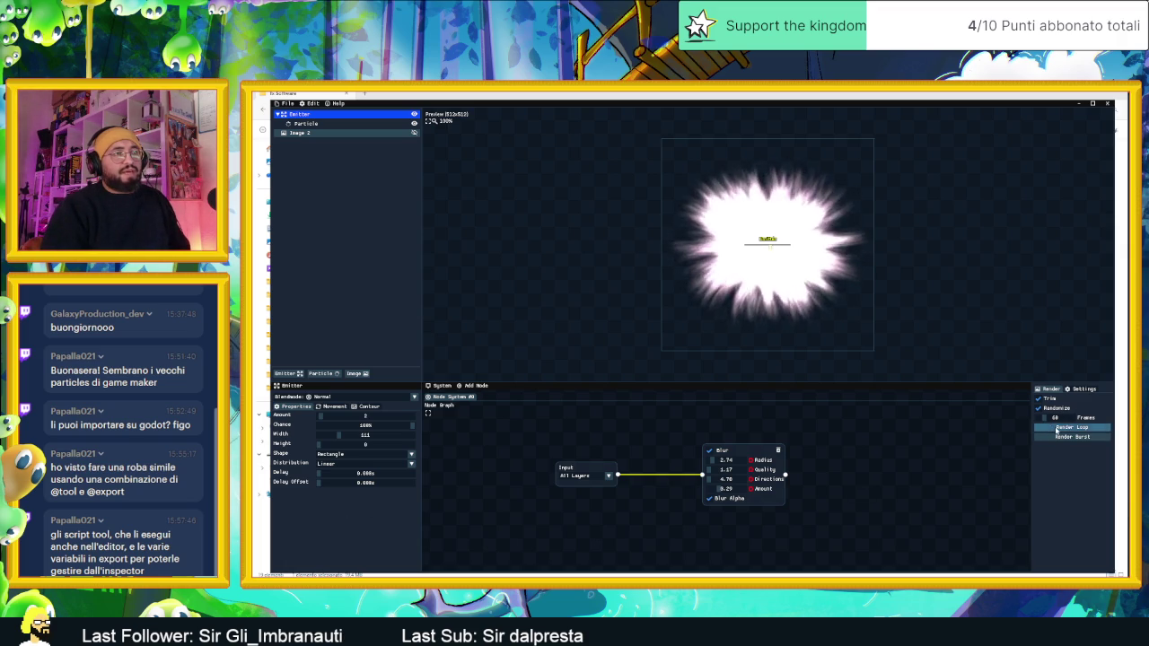
{"action": "left_click", "coordinate": [1052, 427]}
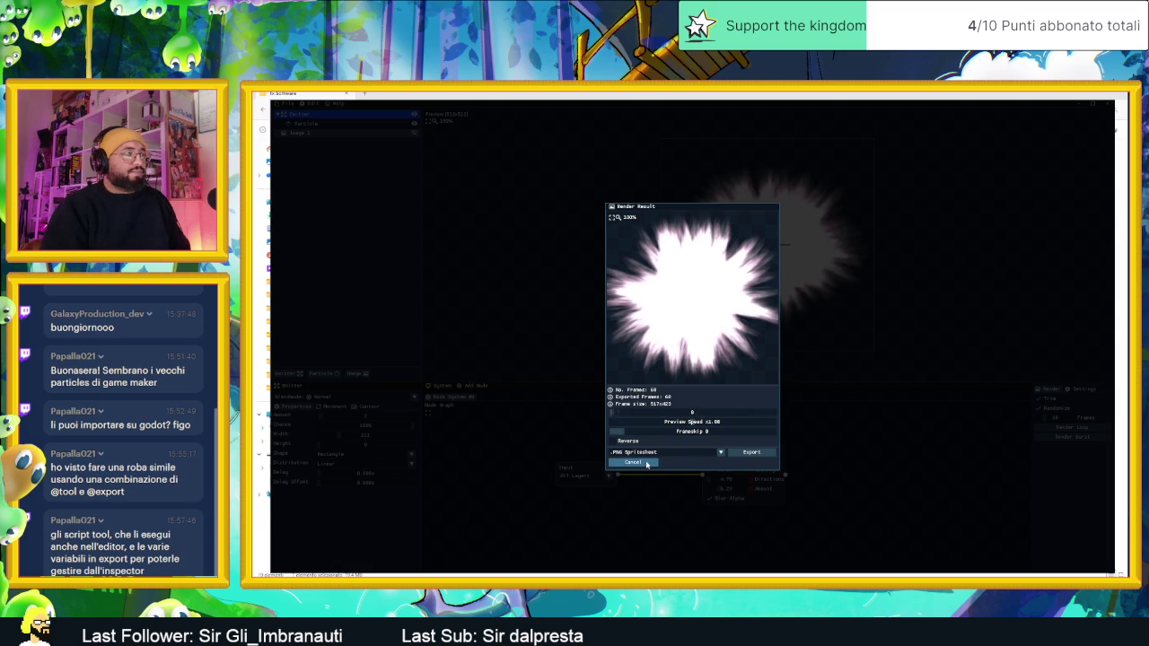
{"action": "left_click", "coordinate": [646, 463]}
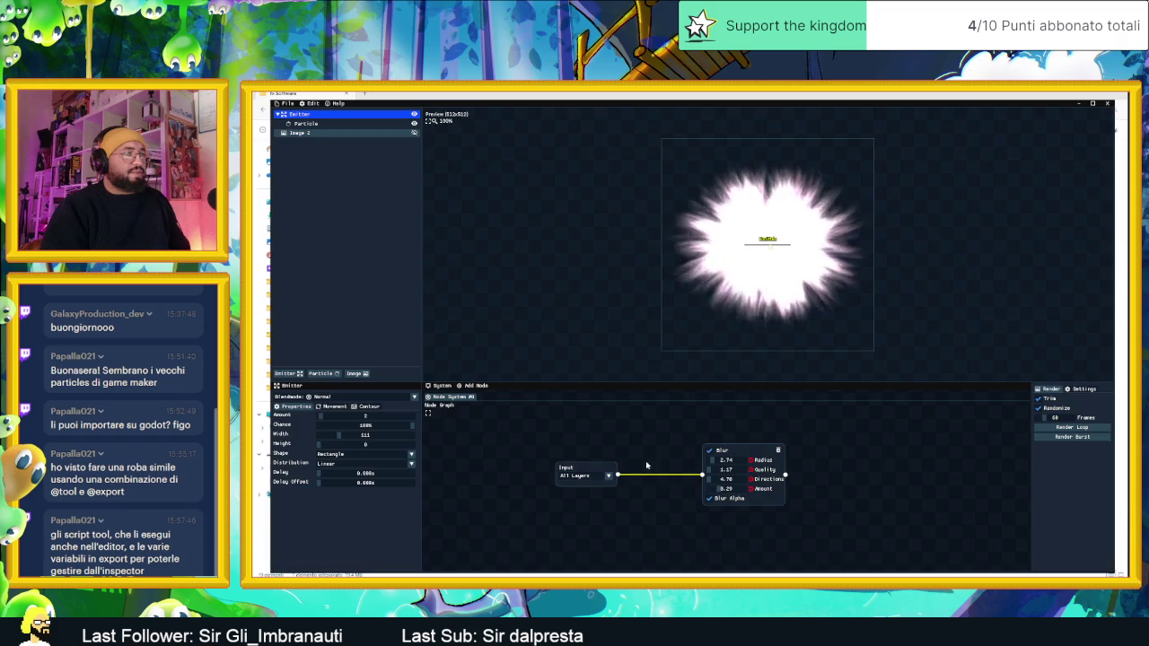
Step: Set the Frames field to 126 and render the longer looping burst
{"action": "left_click_drag", "start_coordinate": [1045, 422], "coordinate": [1054, 426]}
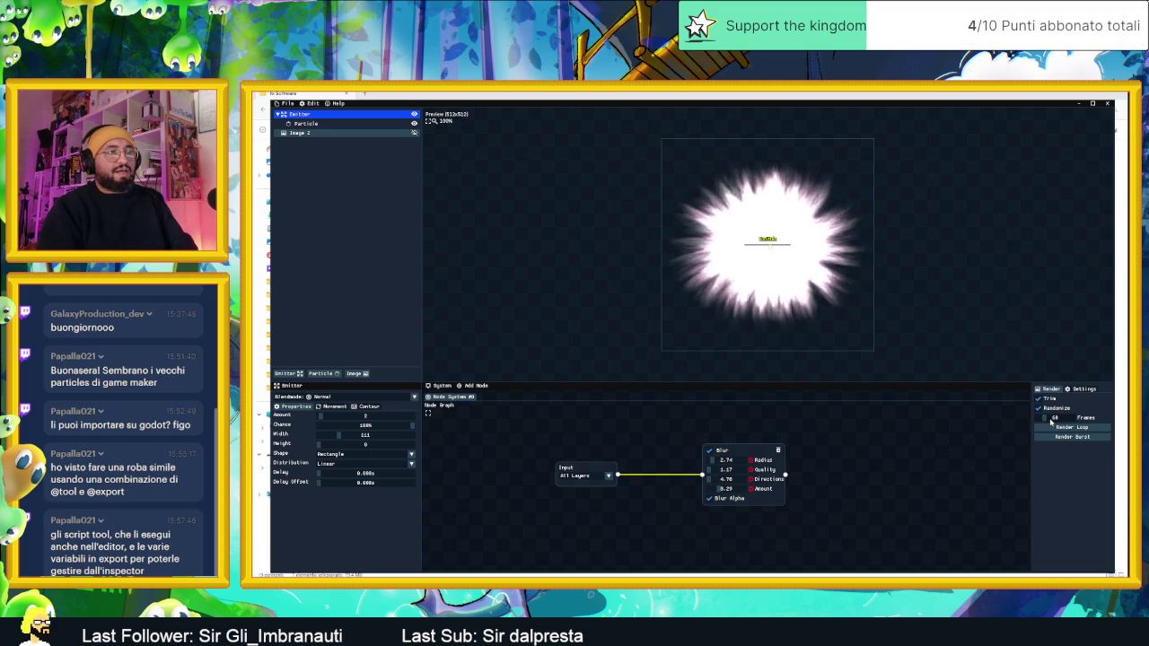
{"action": "left_click_drag", "start_coordinate": [1046, 422], "coordinate": [1051, 424]}
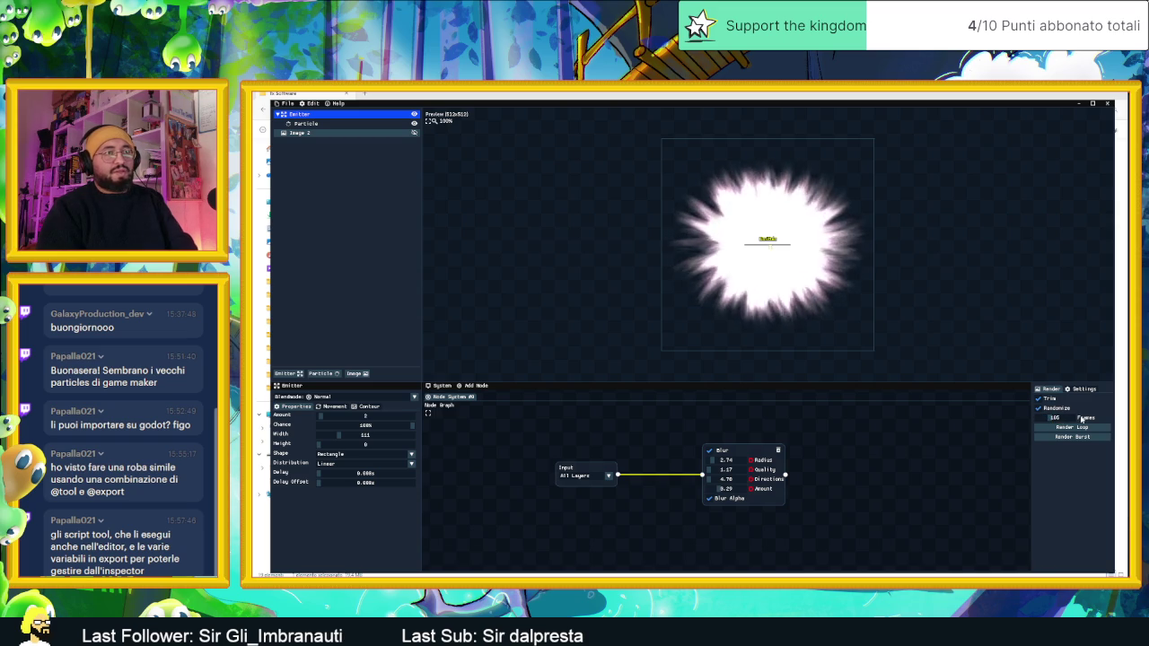
{"action": "left_click_drag", "start_coordinate": [1044, 420], "coordinate": [1055, 422]}
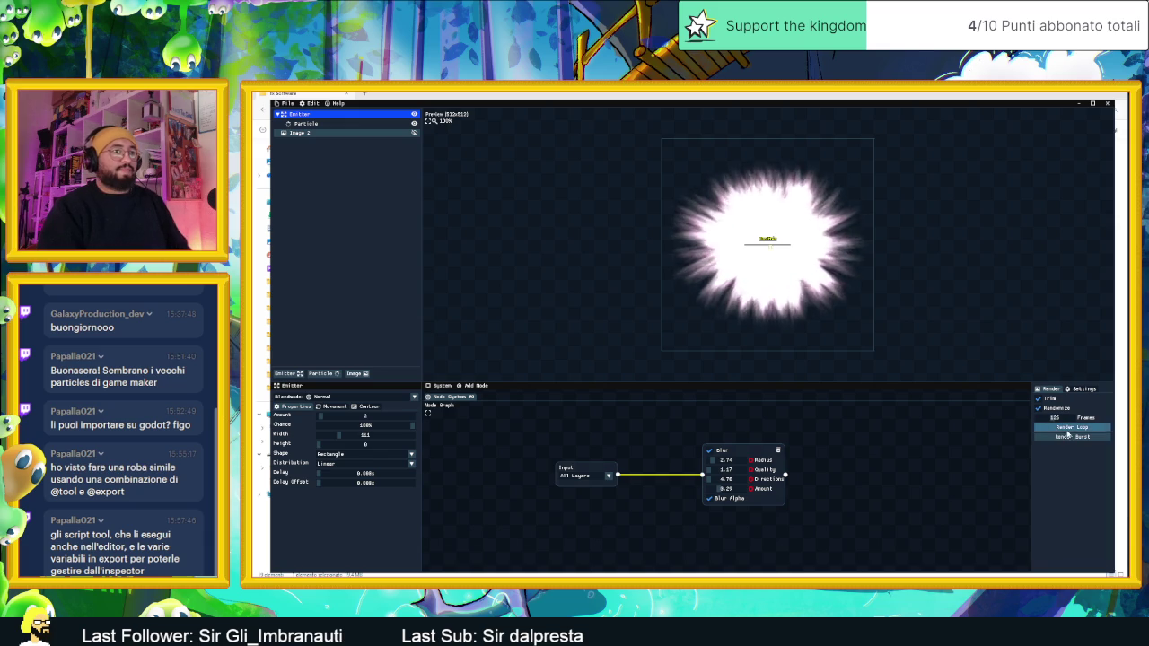
{"action": "left_click", "coordinate": [1070, 427]}
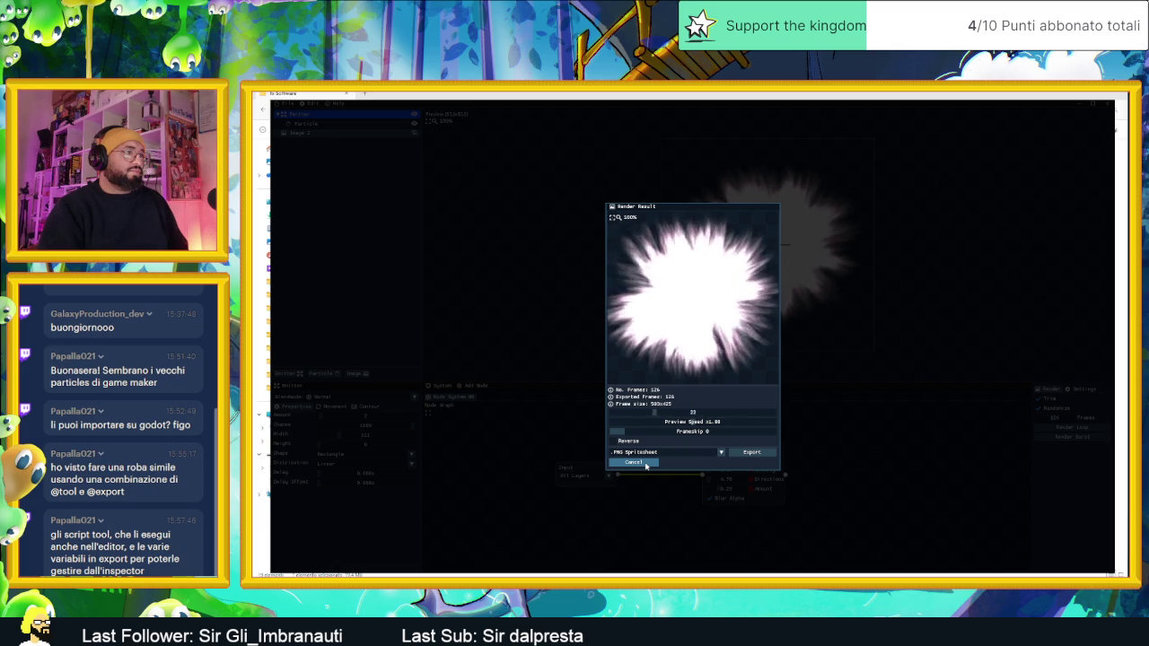
{"action": "left_click", "coordinate": [687, 425]}
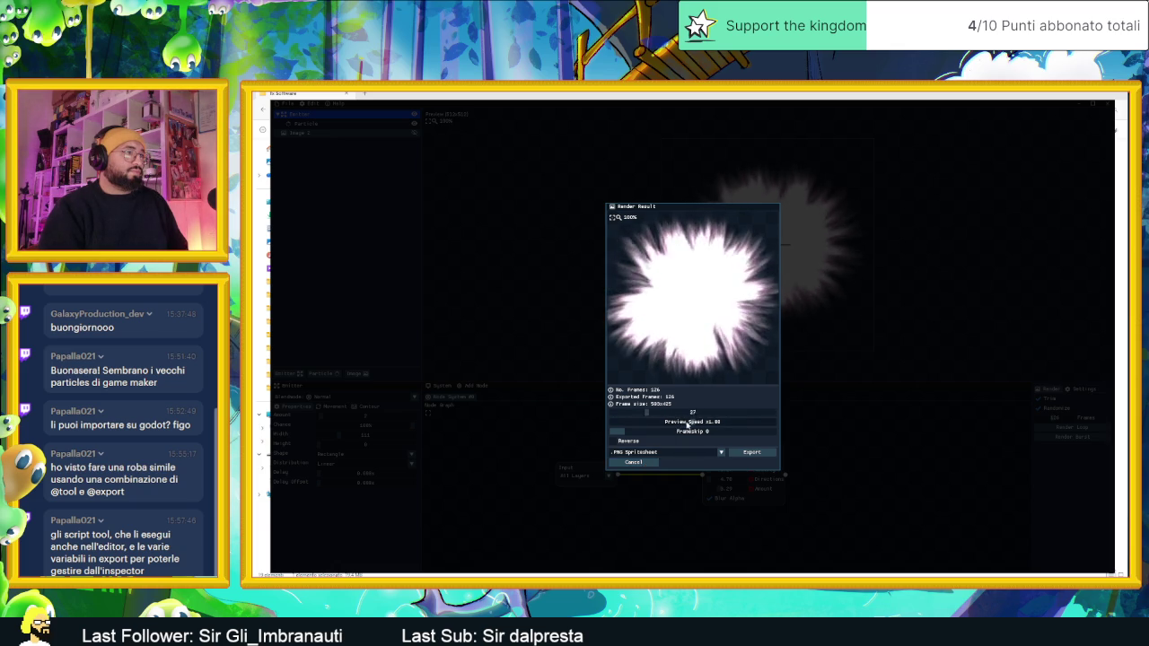
{"action": "left_click_drag", "start_coordinate": [687, 425], "coordinate": [786, 433]}
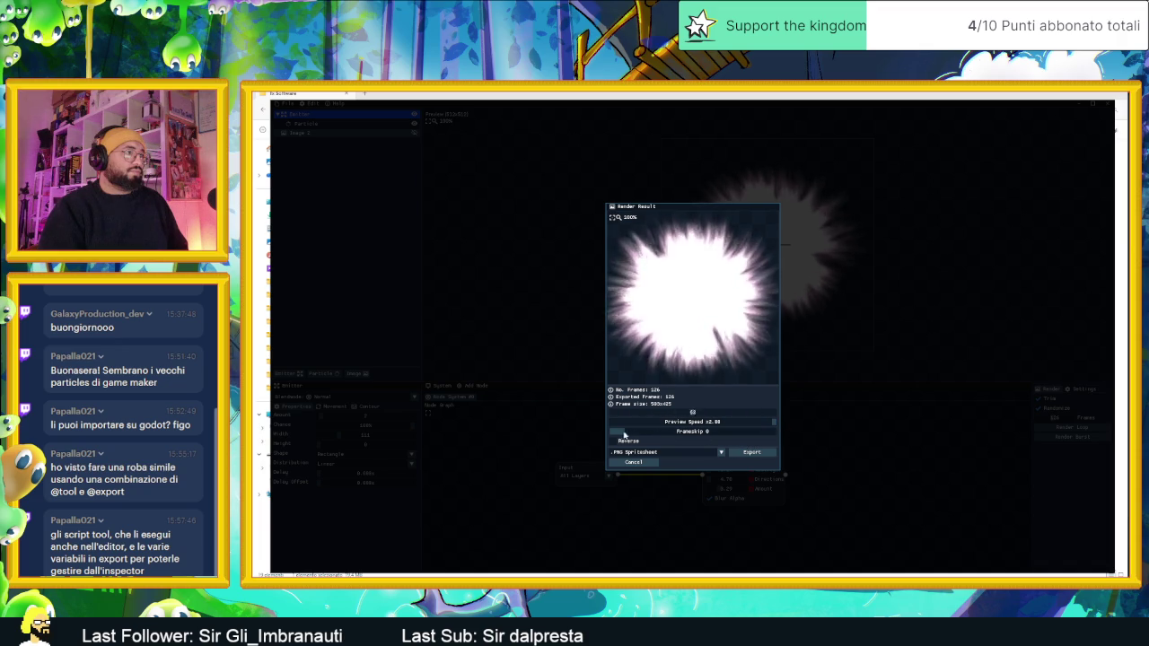
{"action": "mouse_move", "coordinate": [627, 436]}
{"action": "left_mouse_down"}
{"action": "mouse_move", "coordinate": [777, 439]}
{"action": "mouse_move", "coordinate": [636, 435]}
{"action": "mouse_move", "coordinate": [703, 433]}
{"action": "left_mouse_up"}
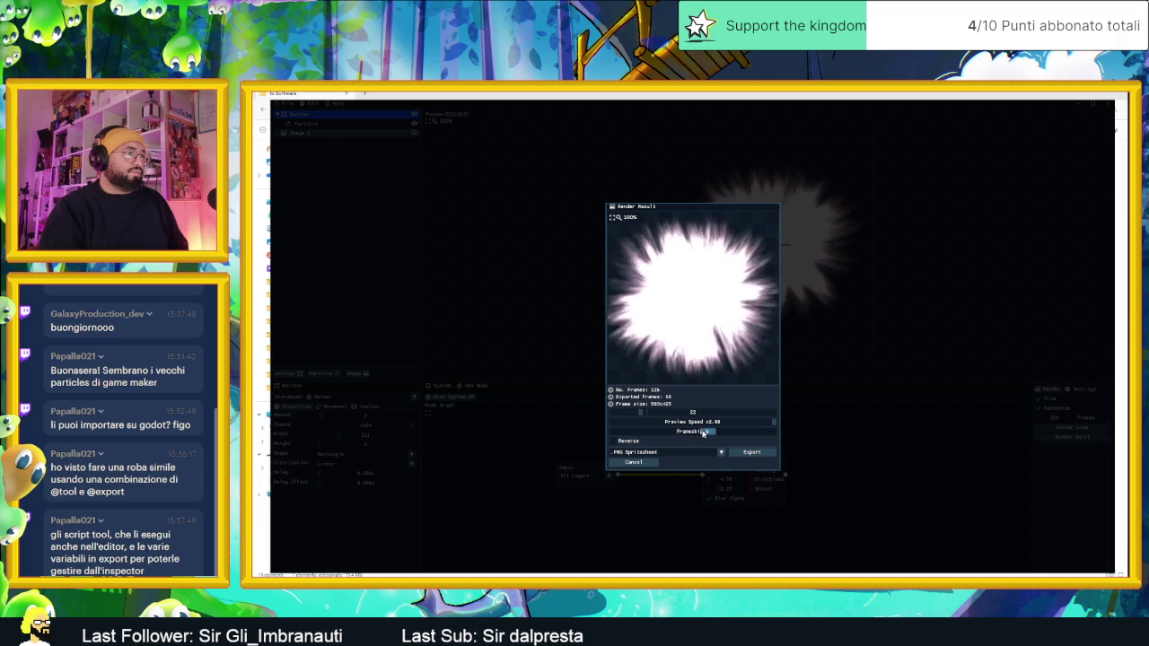
{"action": "left_click", "coordinate": [645, 465]}
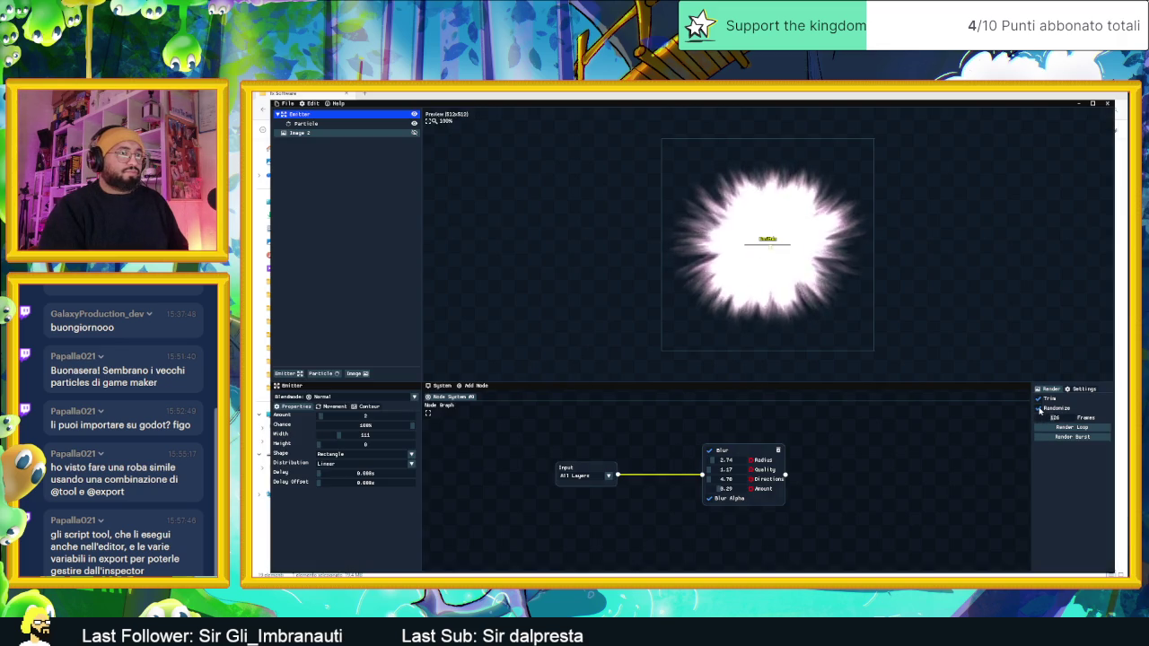
Step: Toggle Randomize off and back on, render the loop, and dismiss the result
{"action": "left_click", "coordinate": [1040, 409]}
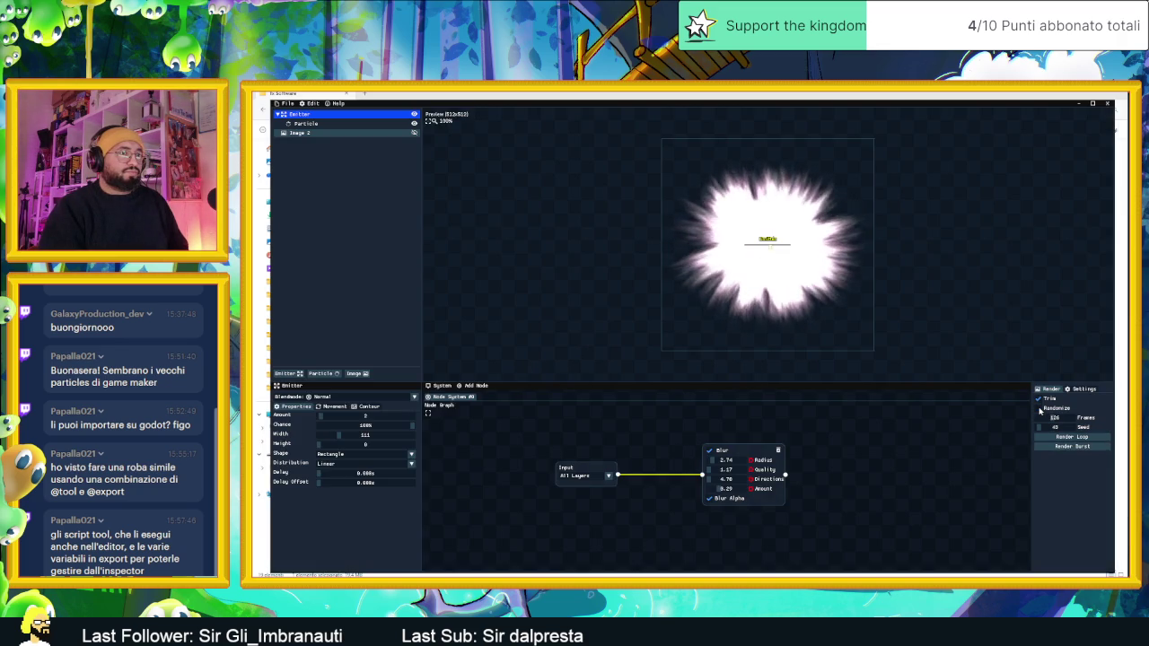
{"action": "left_click", "coordinate": [1039, 409]}
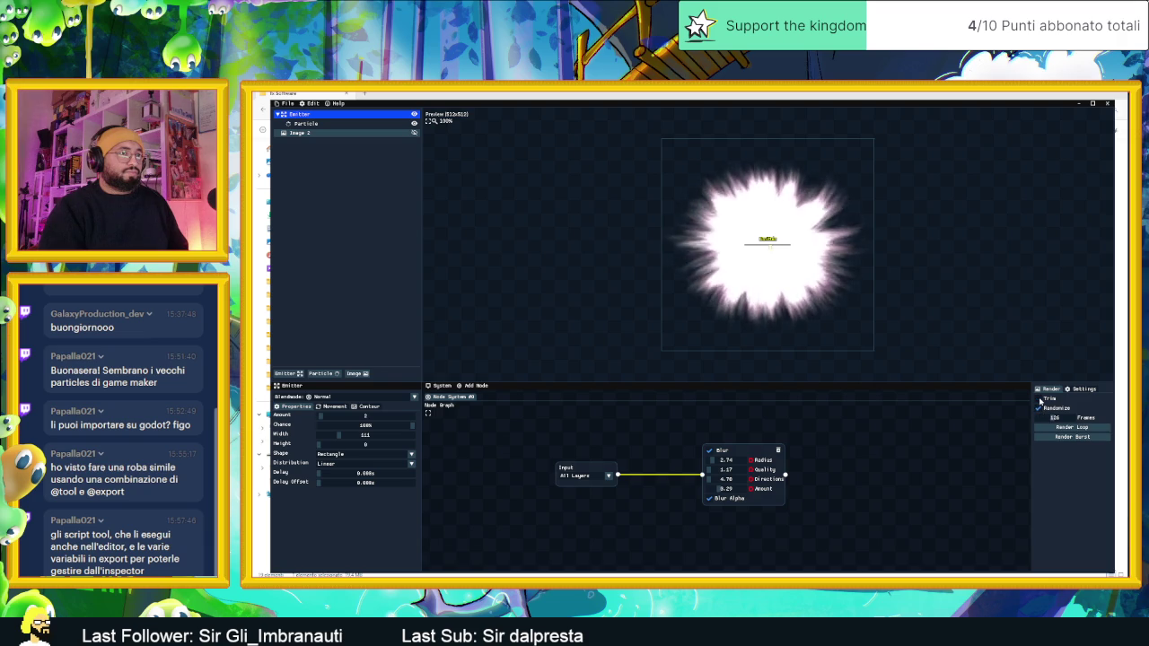
{"action": "left_click", "coordinate": [1081, 428]}
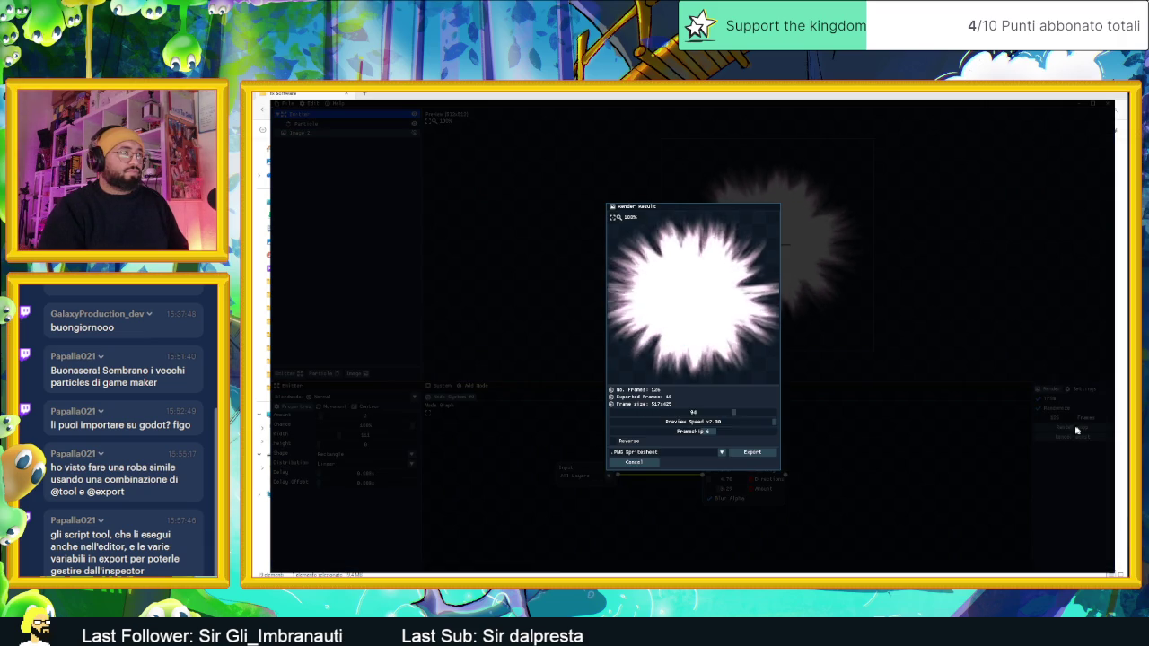
{"action": "left_click", "coordinate": [632, 463]}
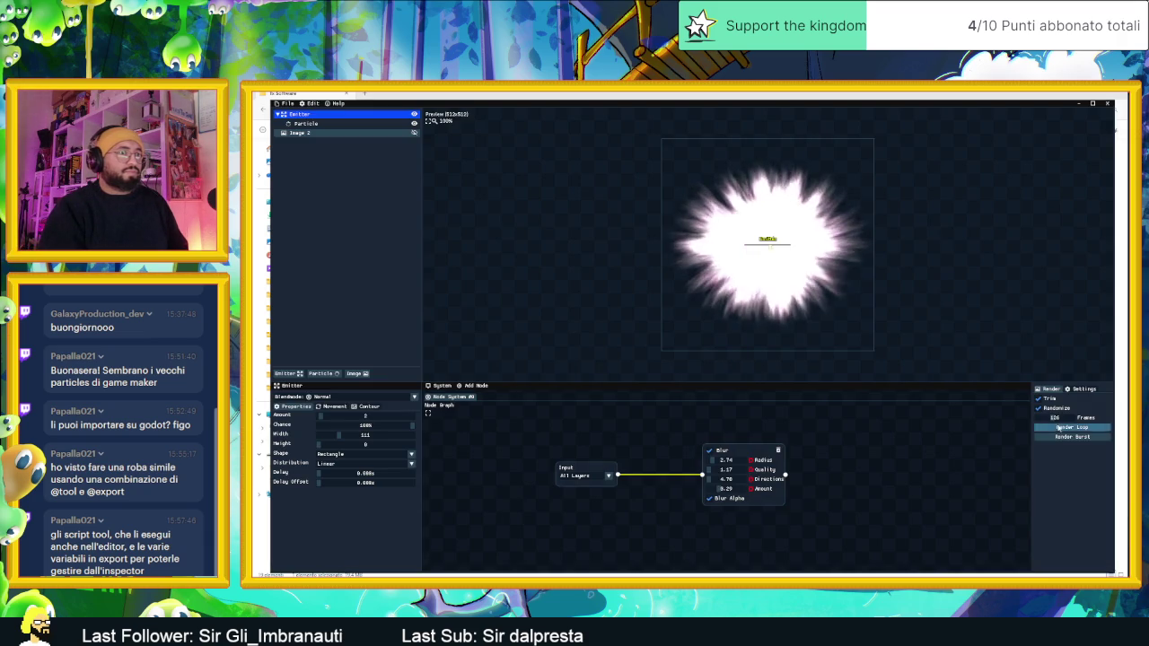
Step: Bring Frames back to 60 and render the 60-frame loop
{"action": "left_click_drag", "start_coordinate": [1067, 422], "coordinate": [1065, 421]}
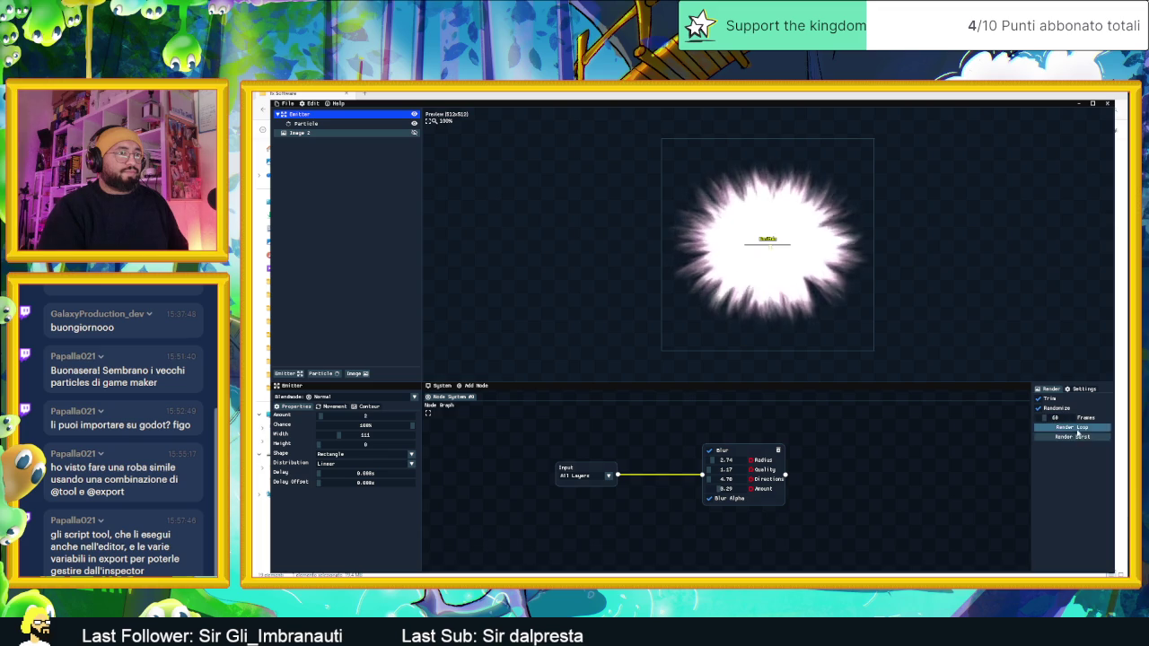
{"action": "left_click", "coordinate": [1077, 428]}
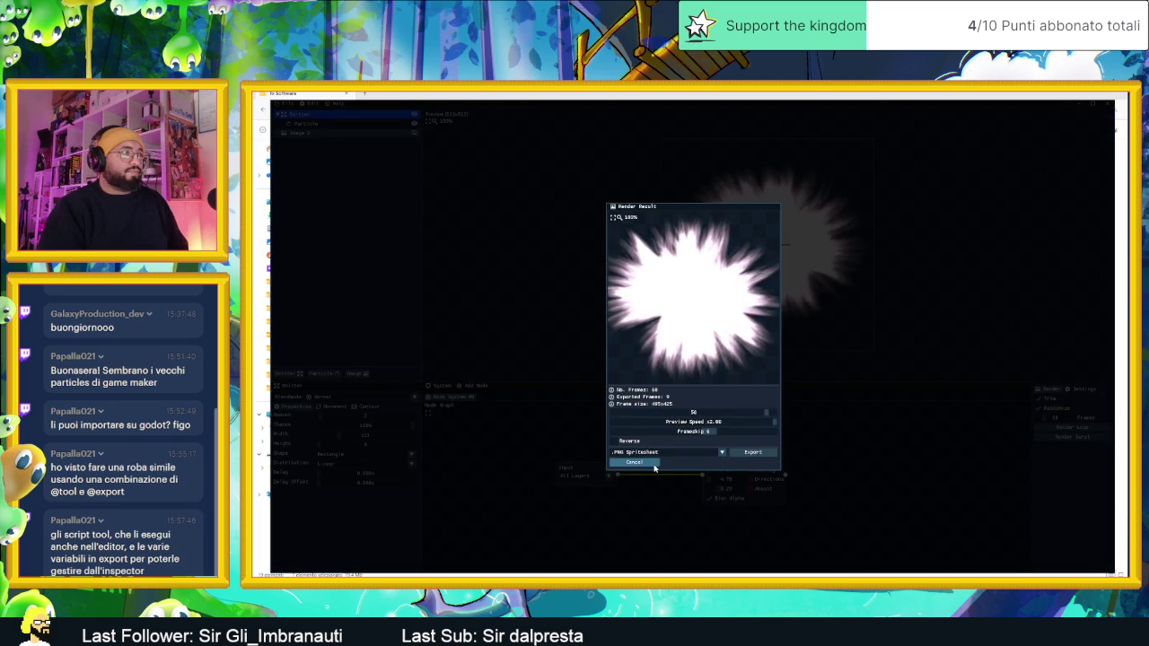
{"action": "left_click", "coordinate": [648, 463]}
Step: Render again with Frameskip at 0 and a tweaked preview speed, then re-render
{"action": "left_click", "coordinate": [1092, 430]}
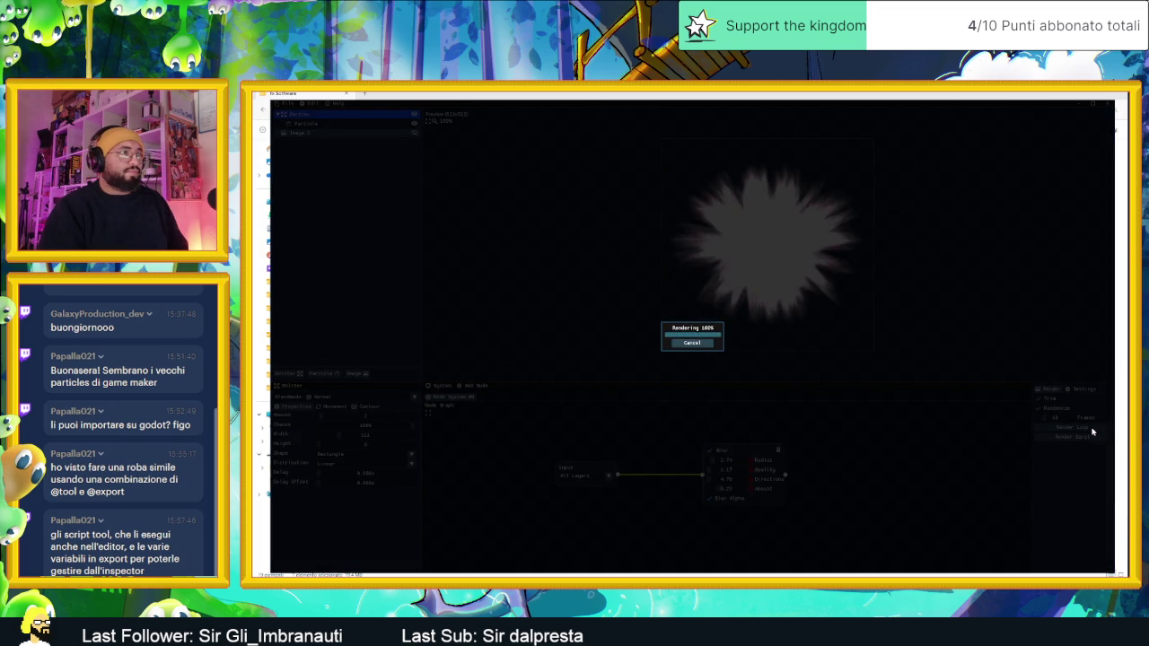
{"action": "left_click_drag", "start_coordinate": [695, 433], "coordinate": [617, 434]}
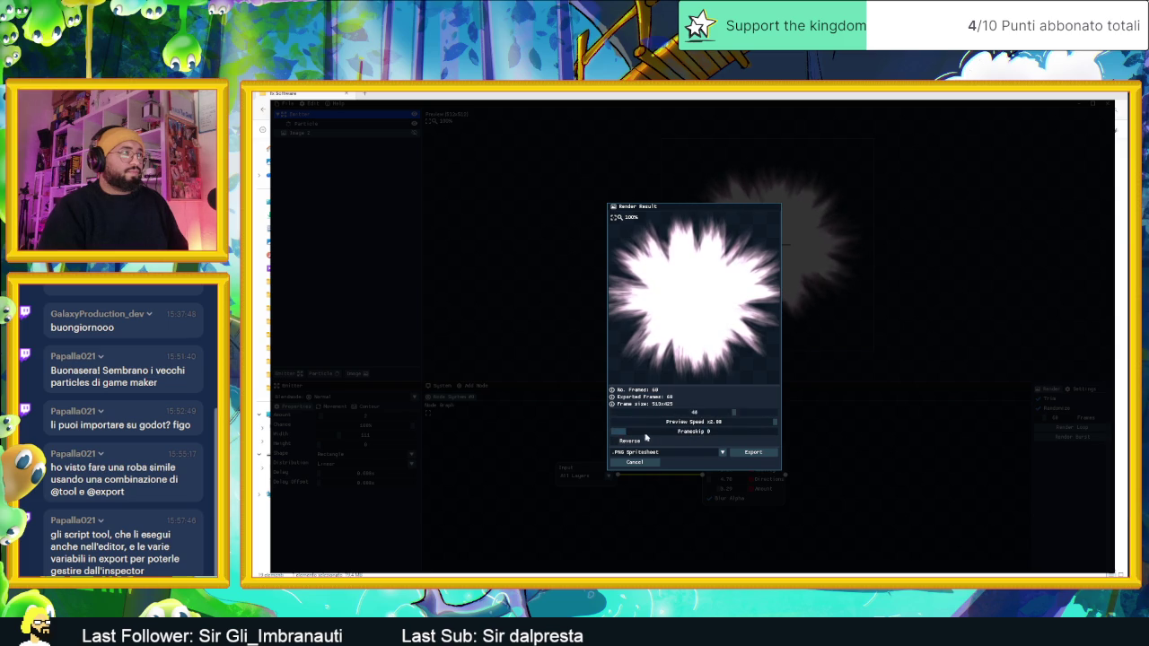
{"action": "left_click_drag", "start_coordinate": [691, 426], "coordinate": [596, 427]}
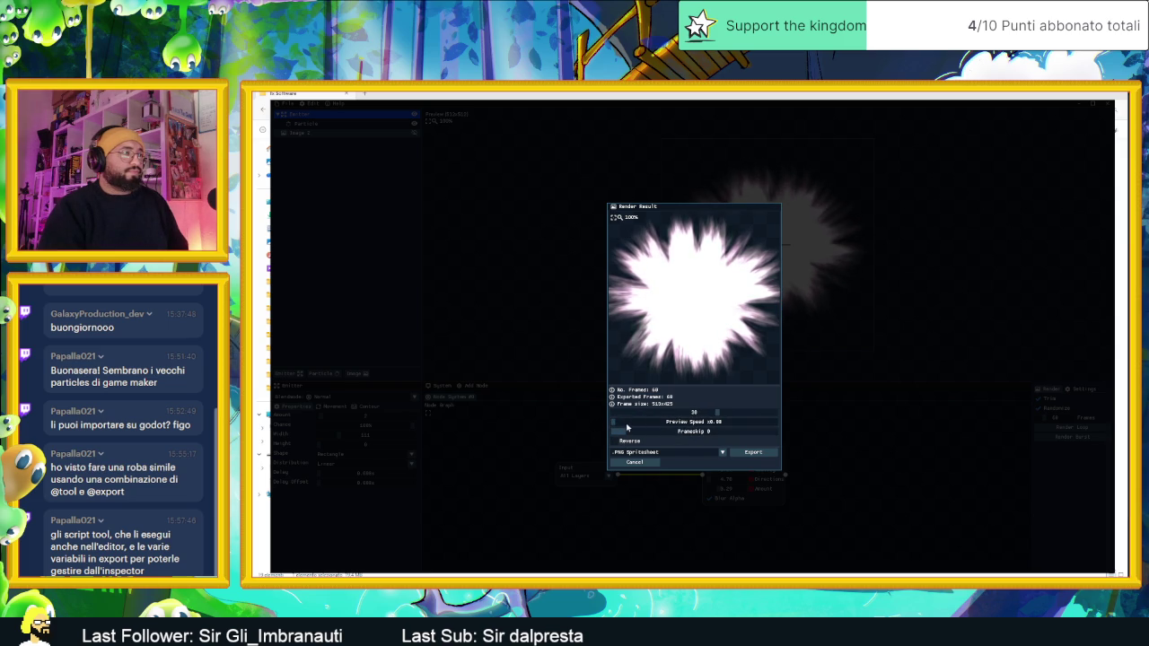
{"action": "left_click", "coordinate": [718, 425]}
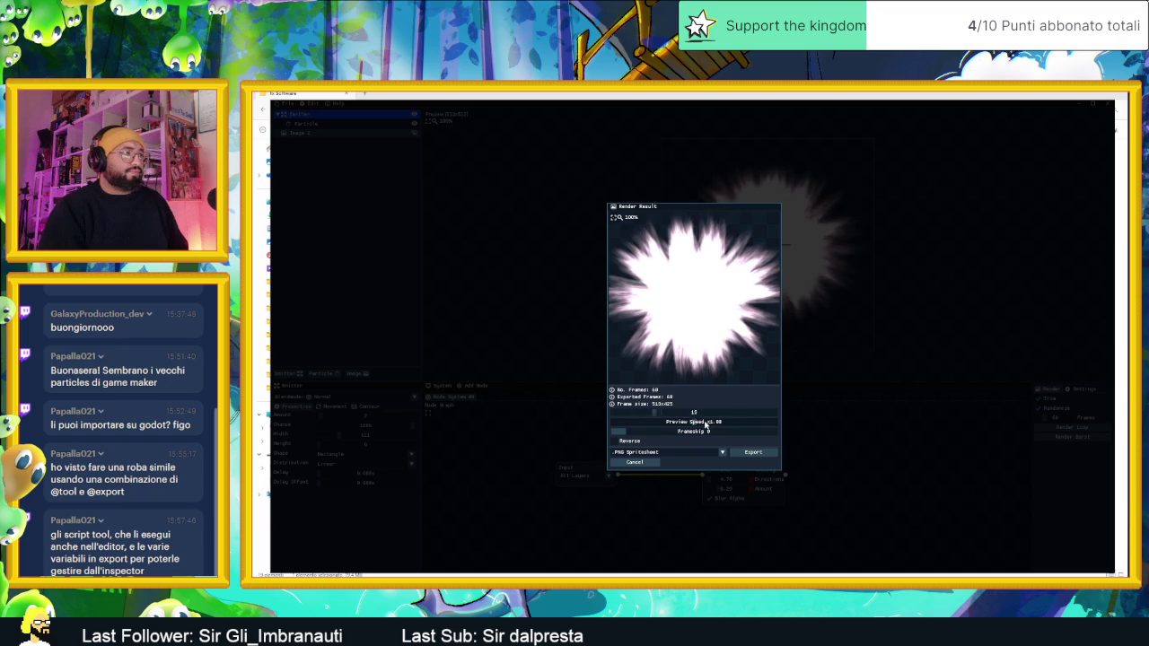
{"action": "left_click", "coordinate": [642, 464]}
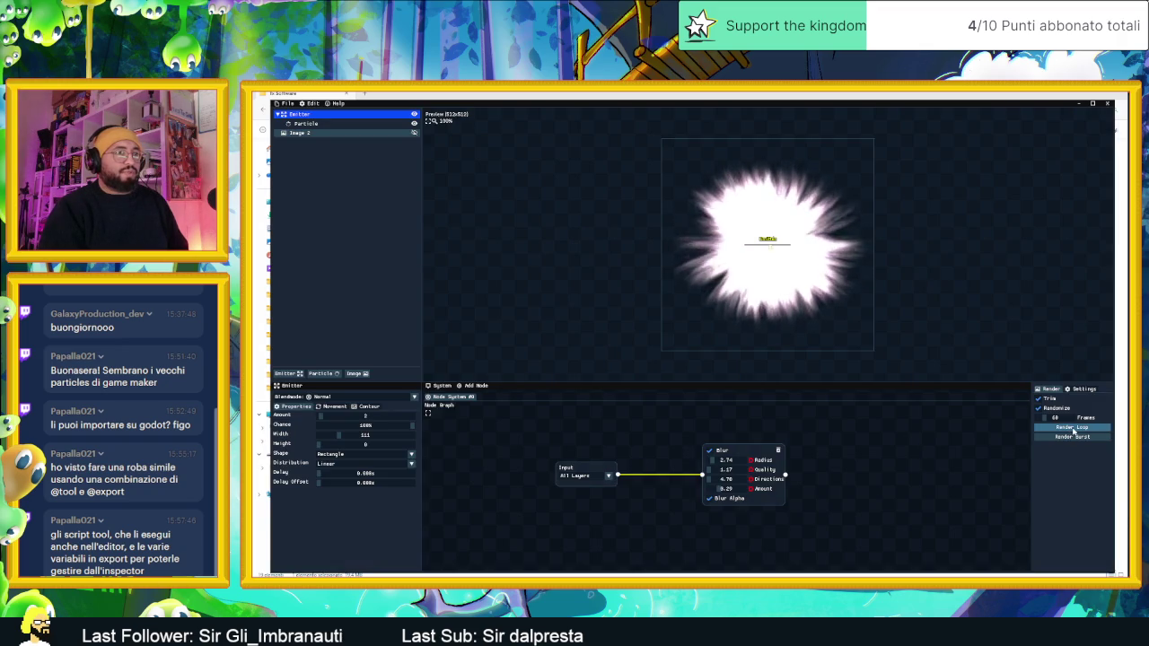
{"action": "left_click", "coordinate": [1074, 429]}
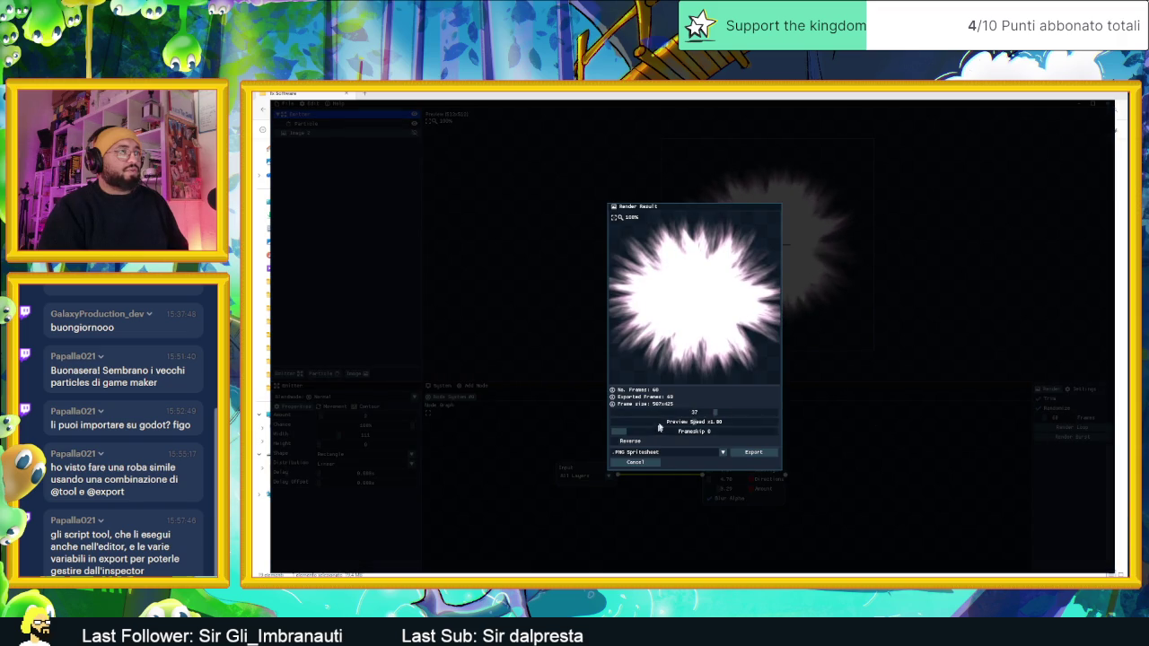
Step: Re-render the loop, slow the preview to x0.25, and keep .PNG Spritesheet as the format
{"action": "left_click", "coordinate": [635, 462]}
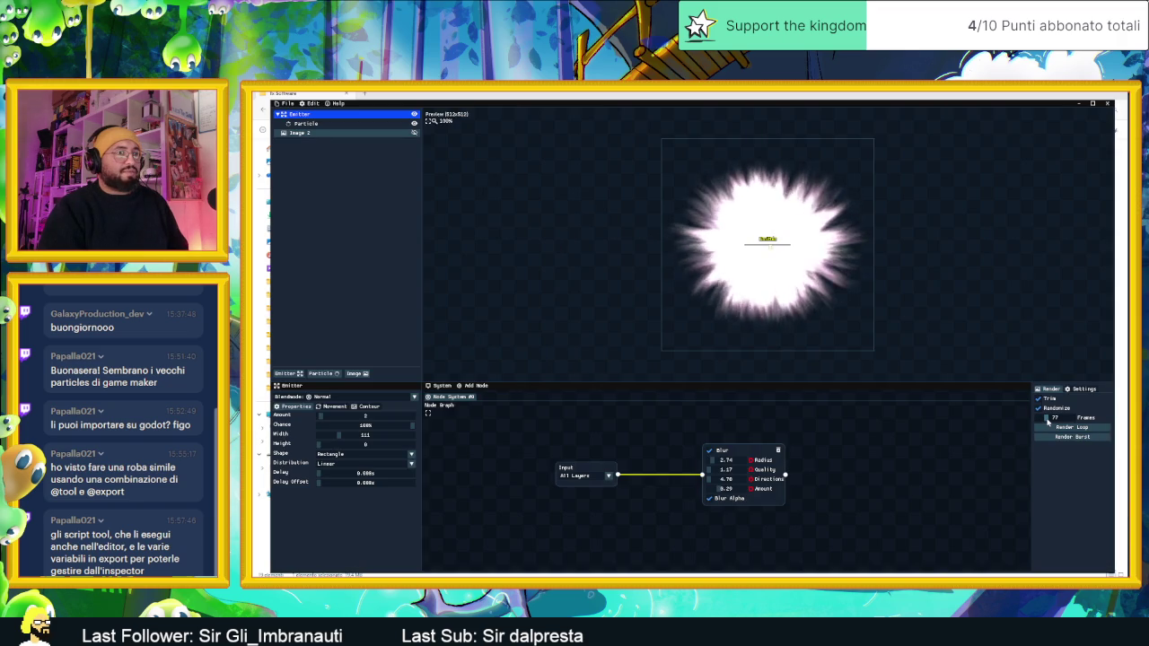
{"action": "left_click", "coordinate": [1052, 427]}
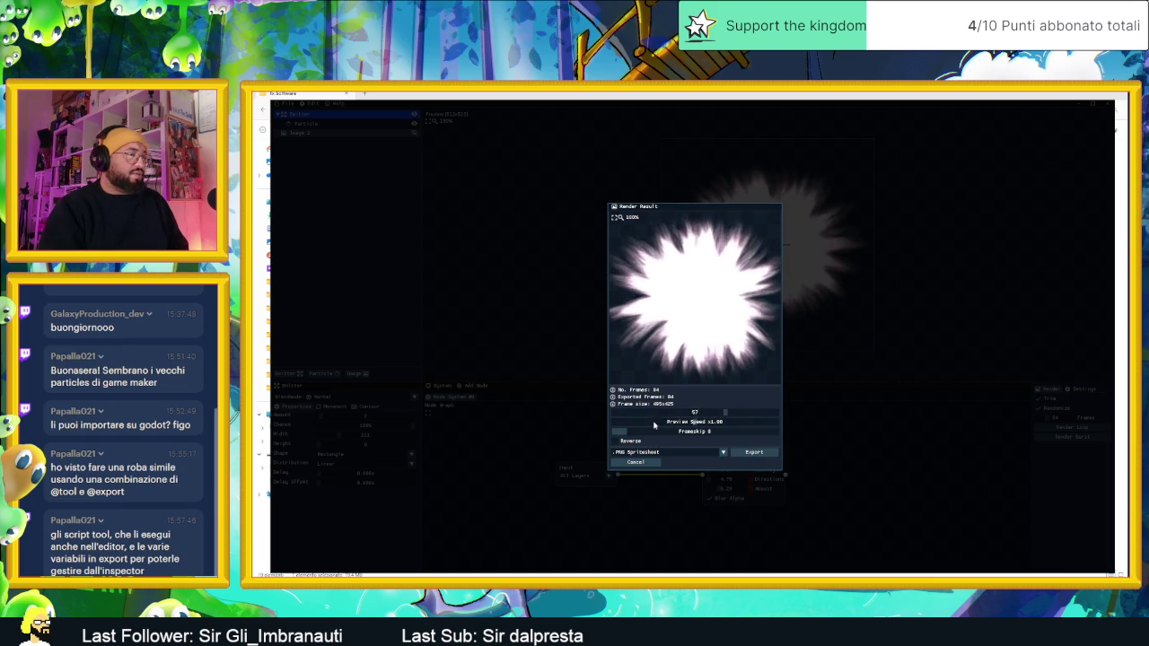
{"action": "left_click_drag", "start_coordinate": [693, 423], "coordinate": [625, 425]}
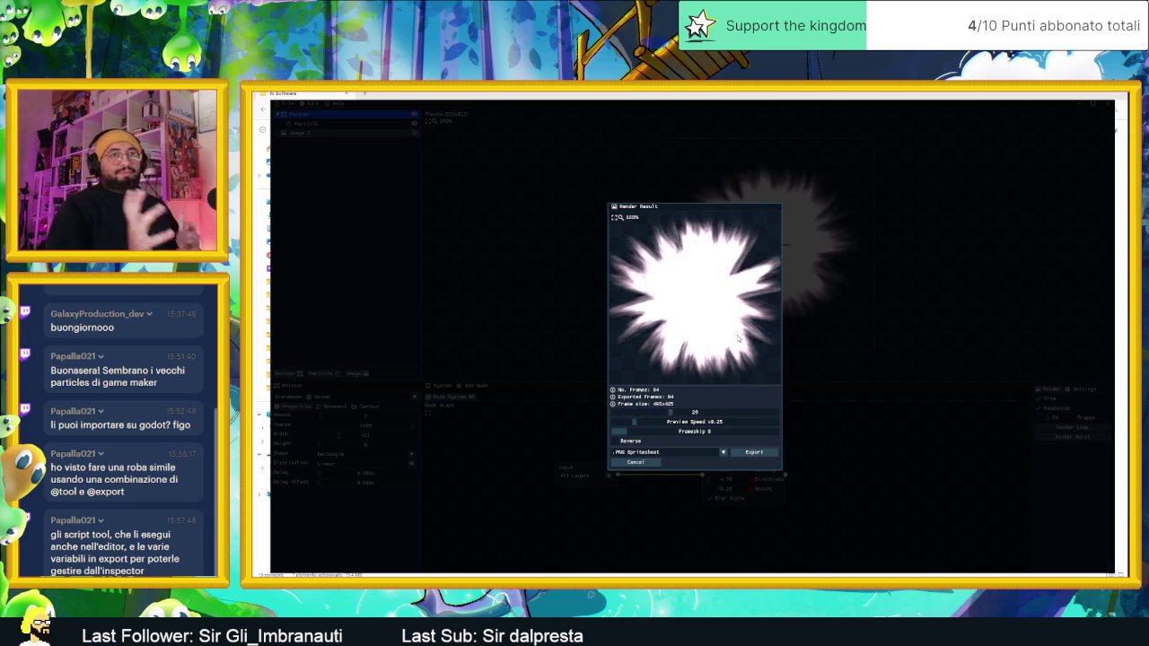
{"action": "left_click", "coordinate": [667, 456]}
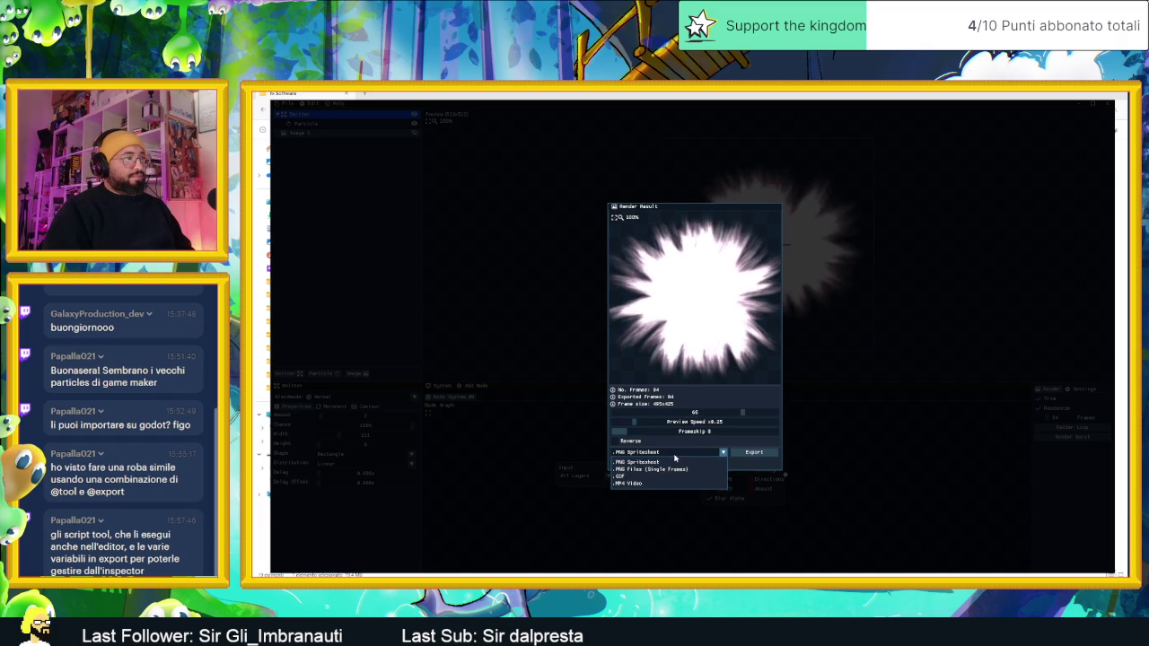
{"action": "left_click", "coordinate": [673, 463]}
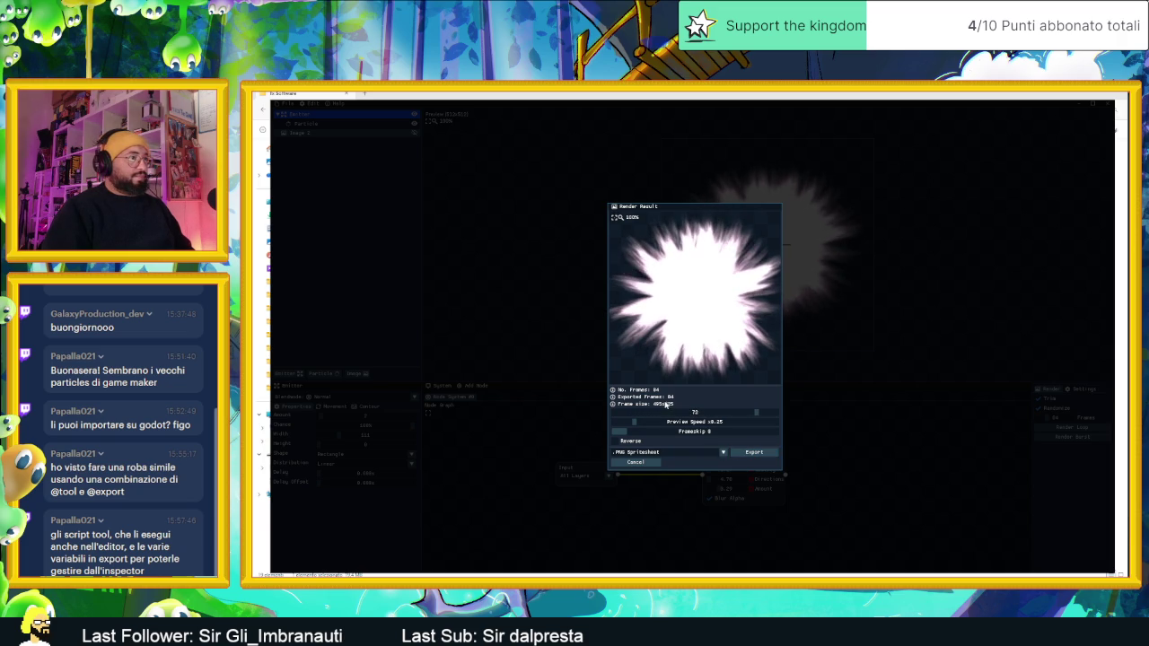
Step: Export the burst spritesheet as testFXALBERO into the Documenti folder
{"action": "left_click", "coordinate": [754, 453]}
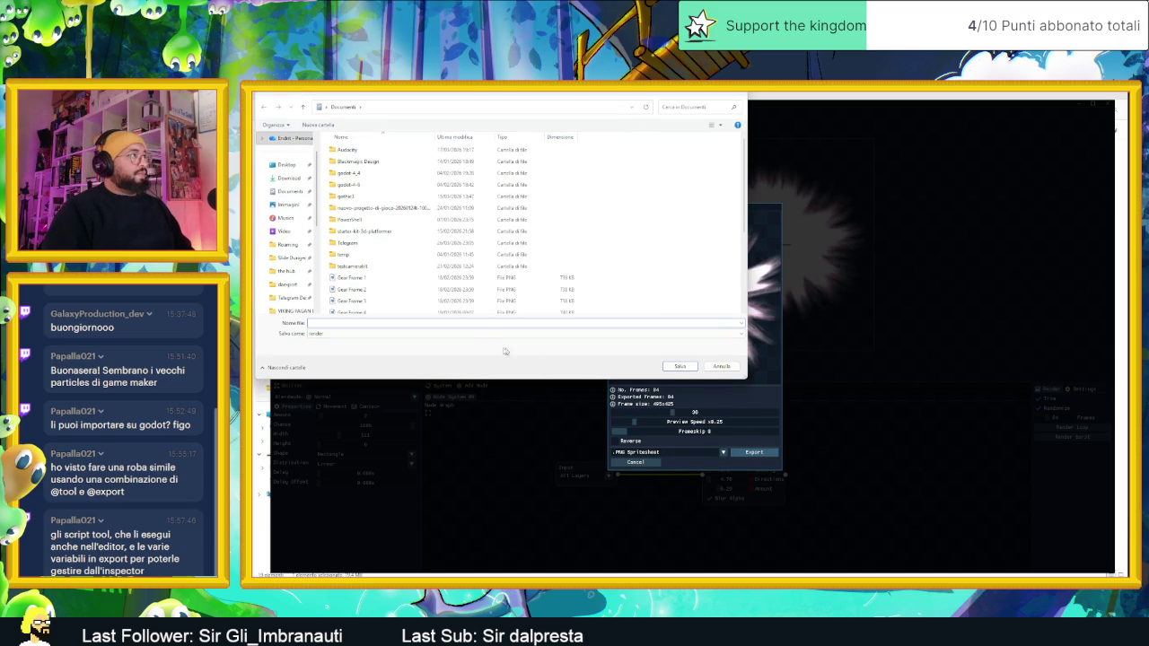
{"action": "scroll", "coordinate": [396, 274], "scroll_direction": "down", "scroll_amount": 3}
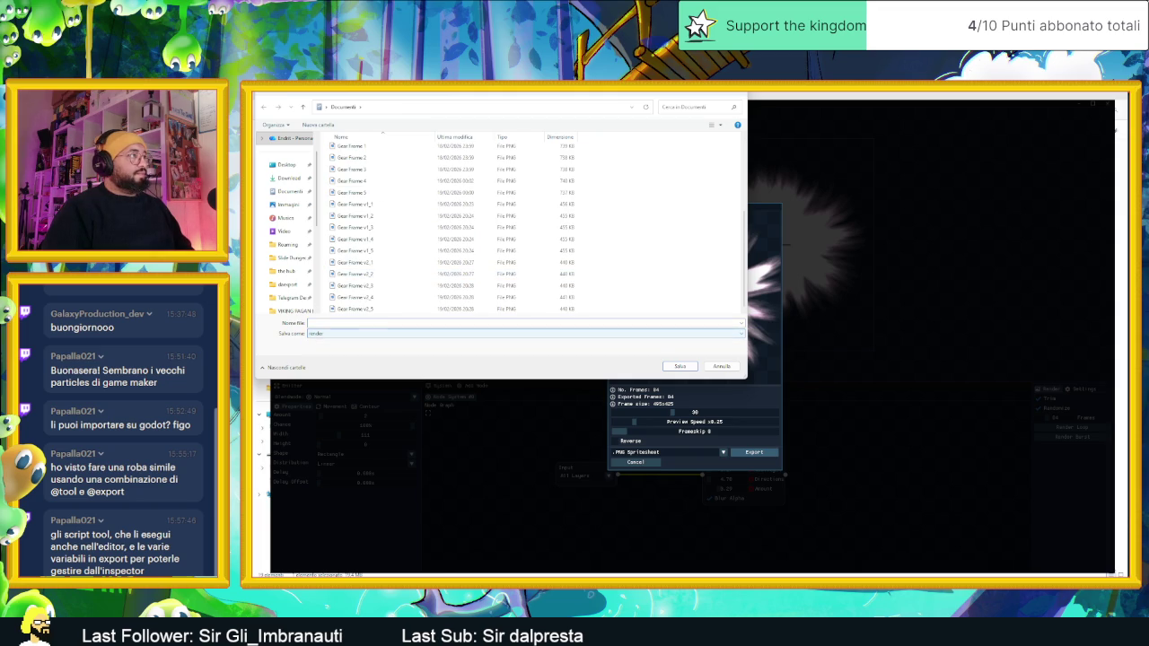
{"action": "type", "text": "test"}
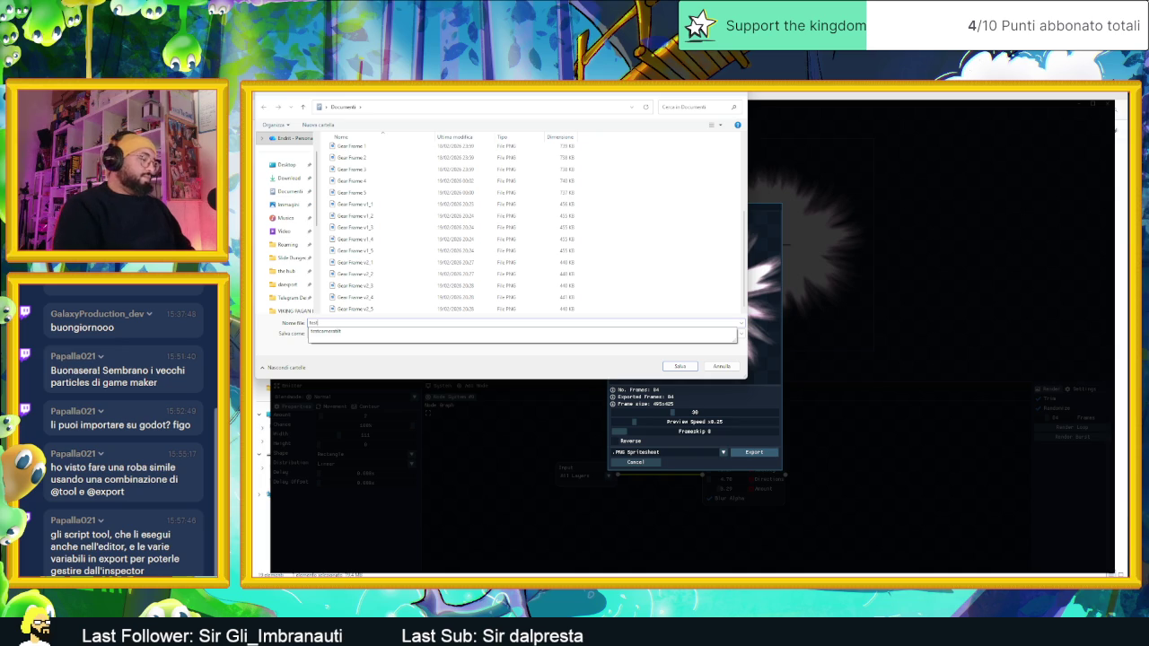
{"action": "type", "text": "FXALBERO"}
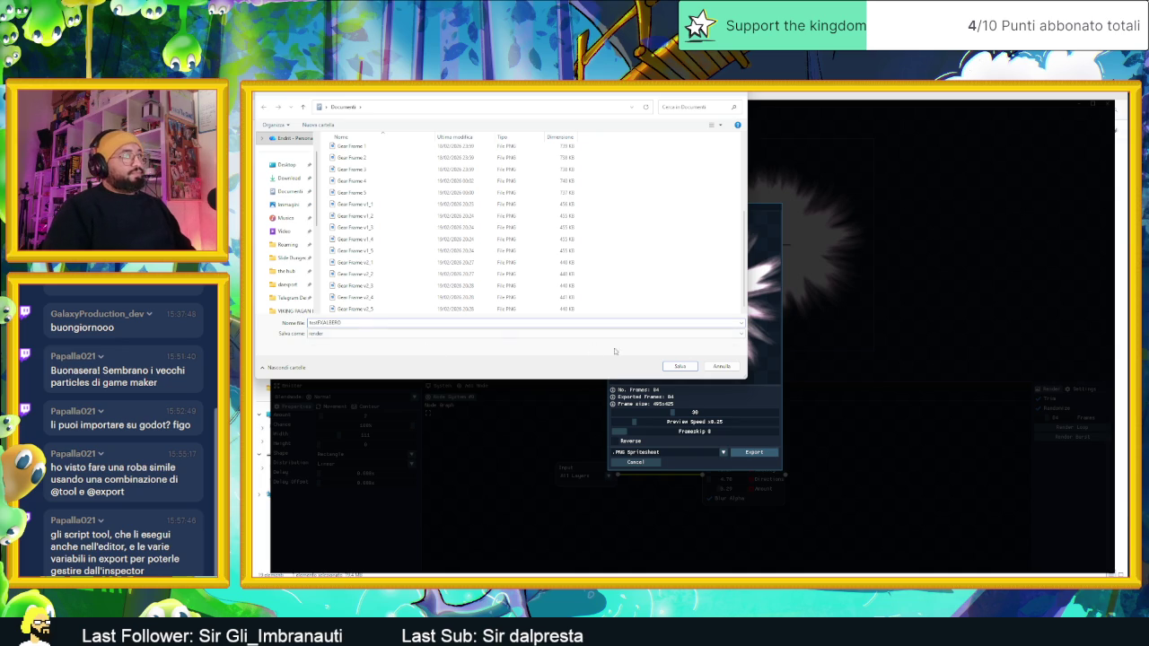
{"action": "left_click", "coordinate": [680, 367]}
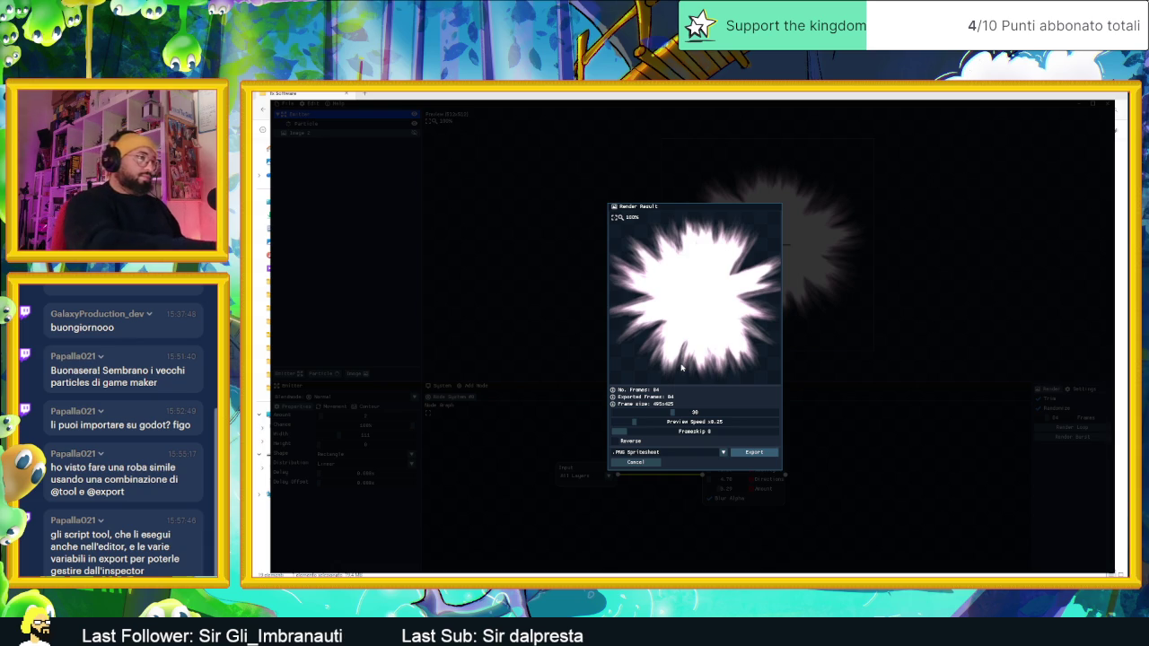
{"action": "left_click", "coordinate": [1068, 104]}
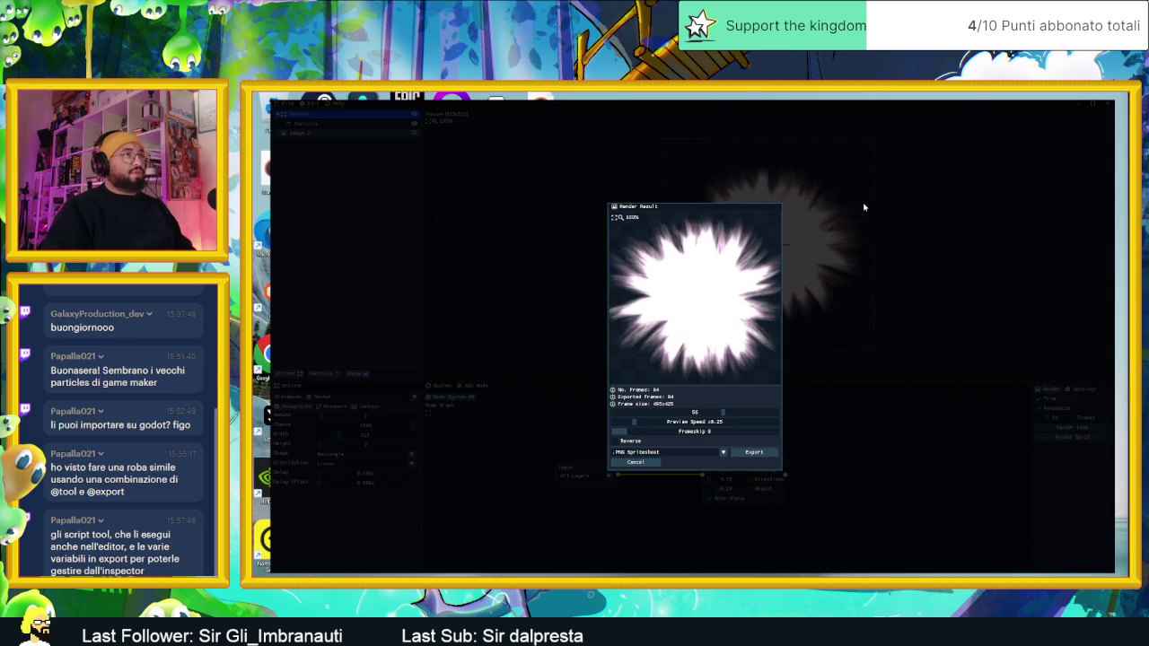
Step: Close the render result and cycle through the open folder windows
{"action": "left_click", "coordinate": [634, 463]}
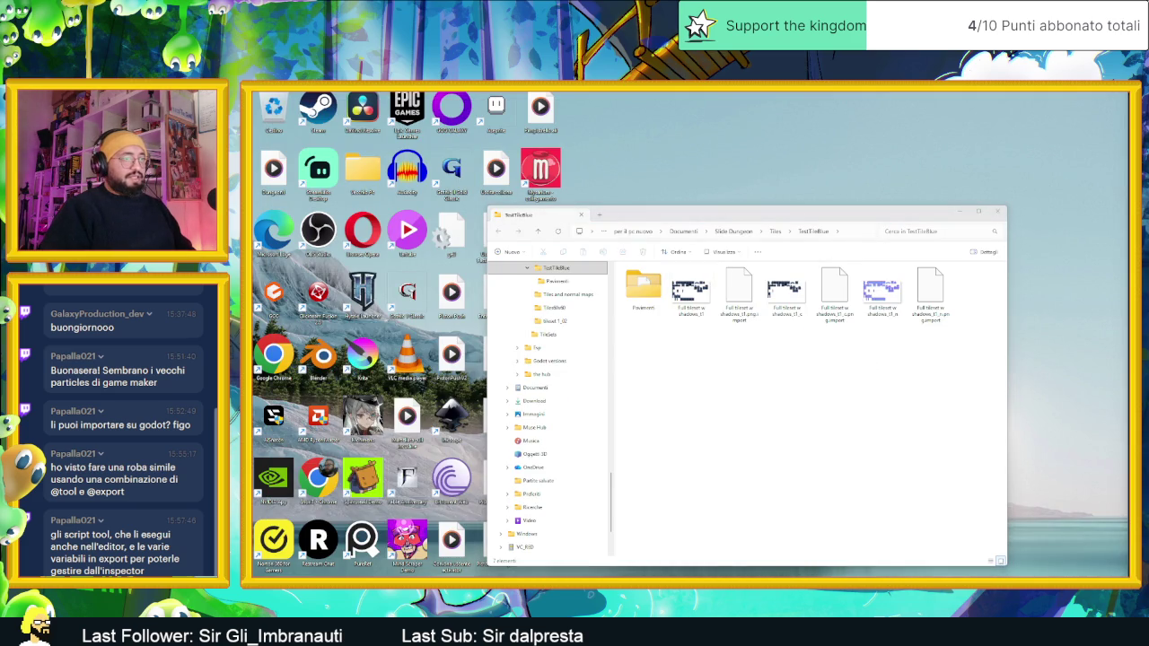
{"action": "key", "text": "alt+Tab"}
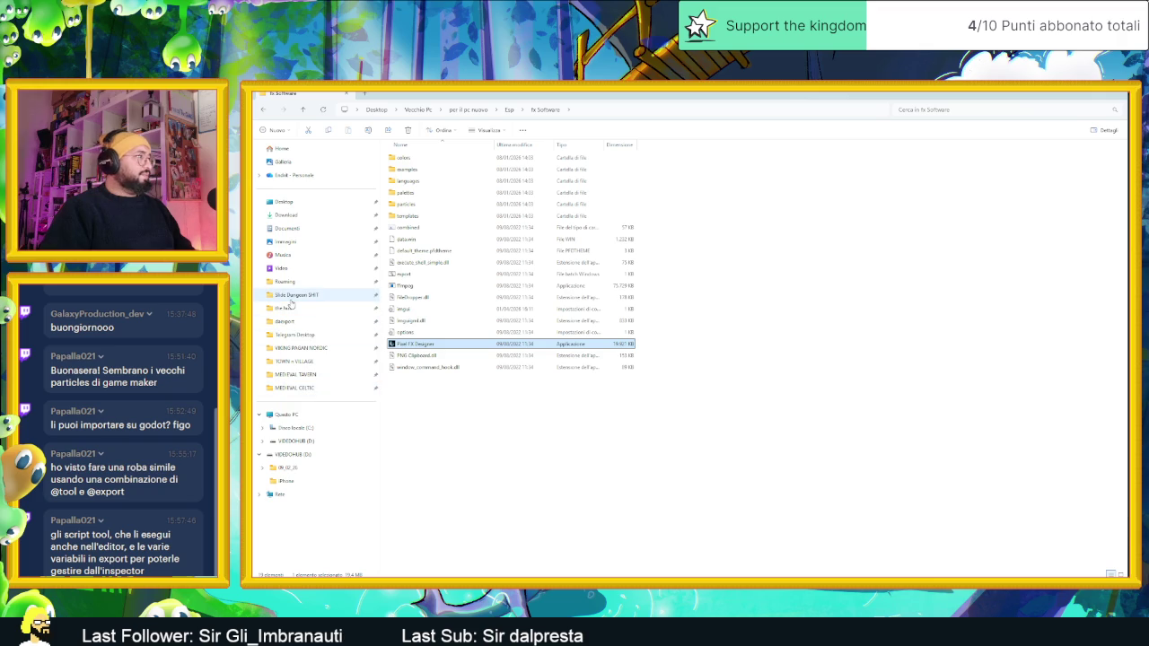
{"action": "key", "text": "alt+Tab"}
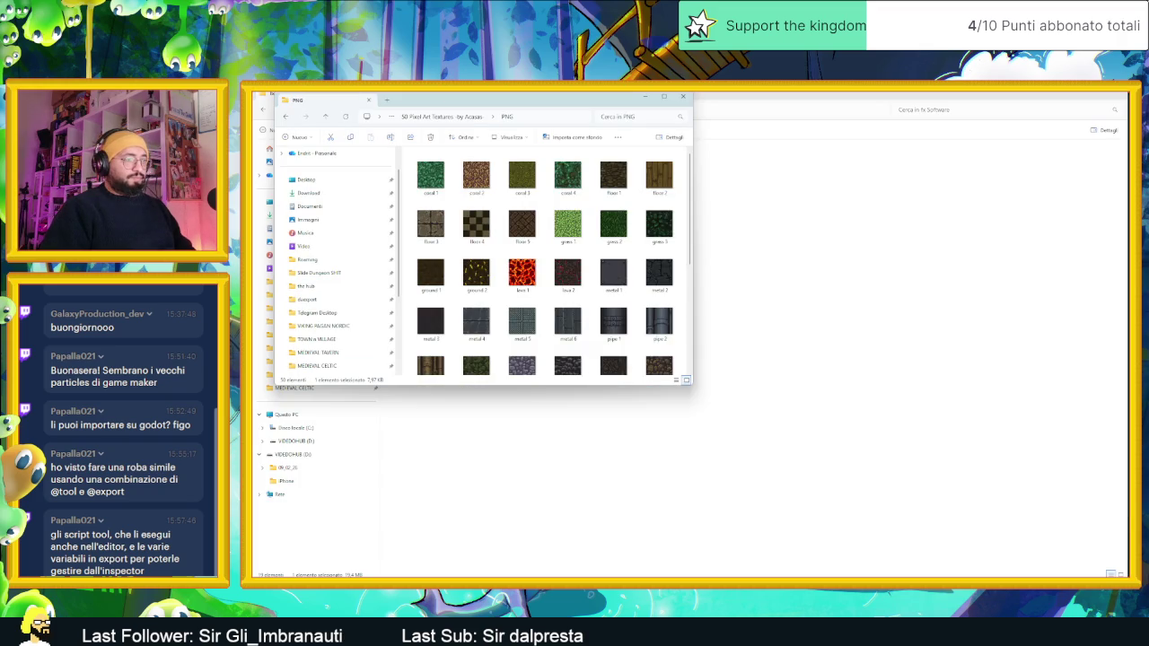
Step: Open a new File Explorer window on Documenti and select the exported testFXALBERO PNG
{"action": "right_click", "coordinate": [895, 579]}
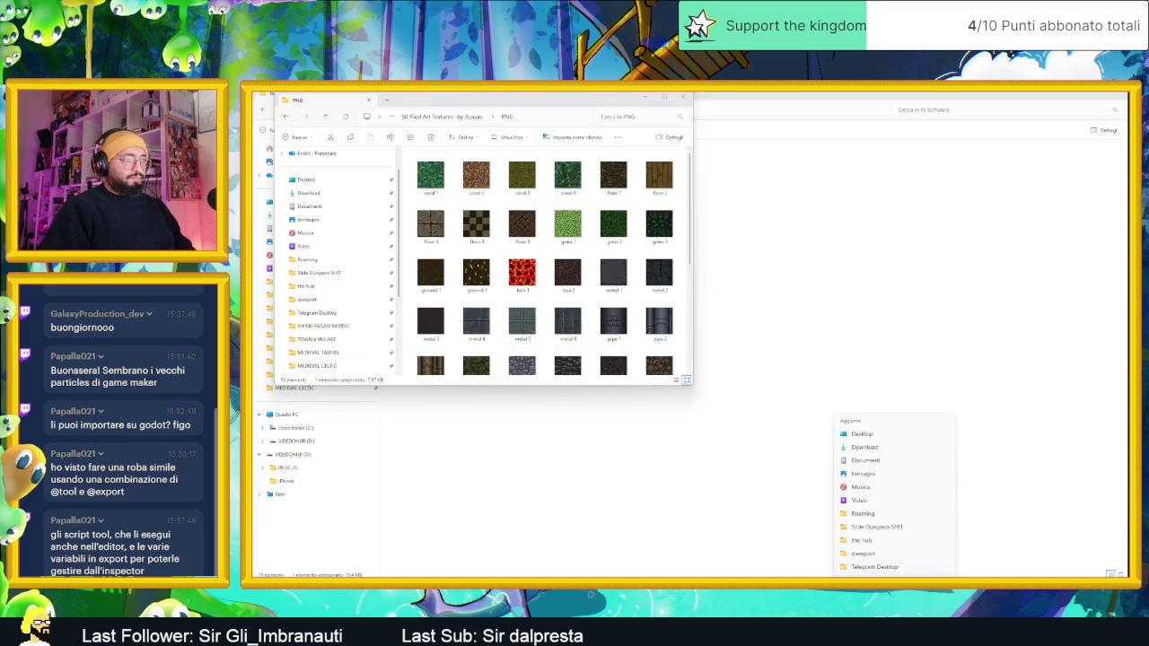
{"action": "left_click", "coordinate": [871, 575]}
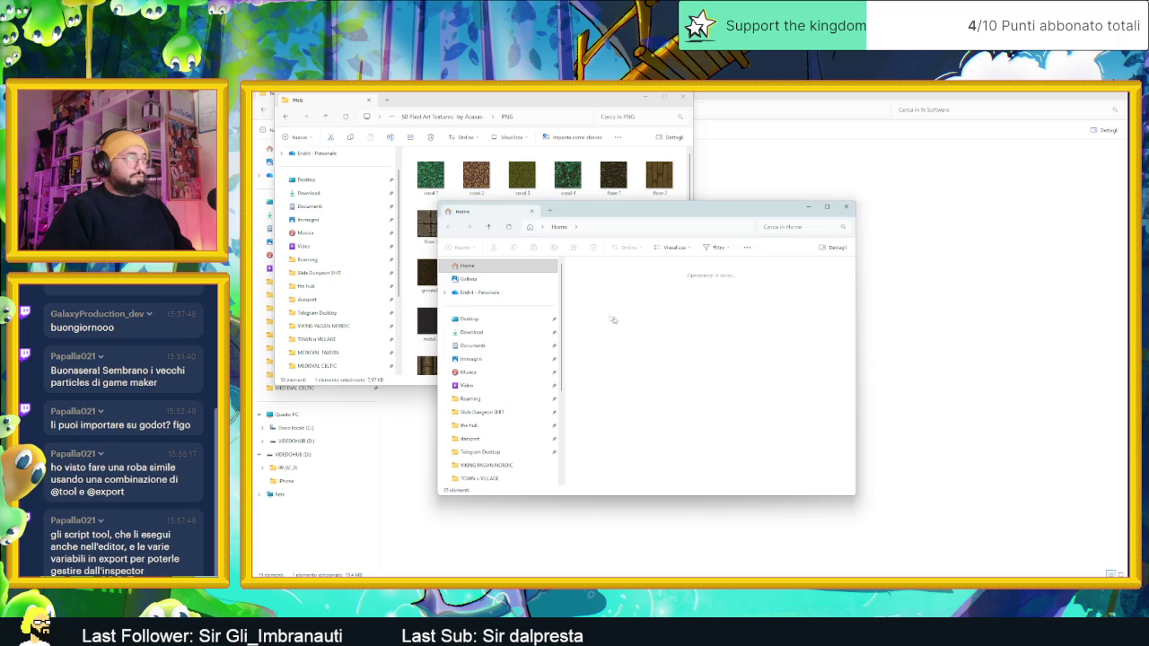
{"action": "left_click", "coordinate": [472, 346]}
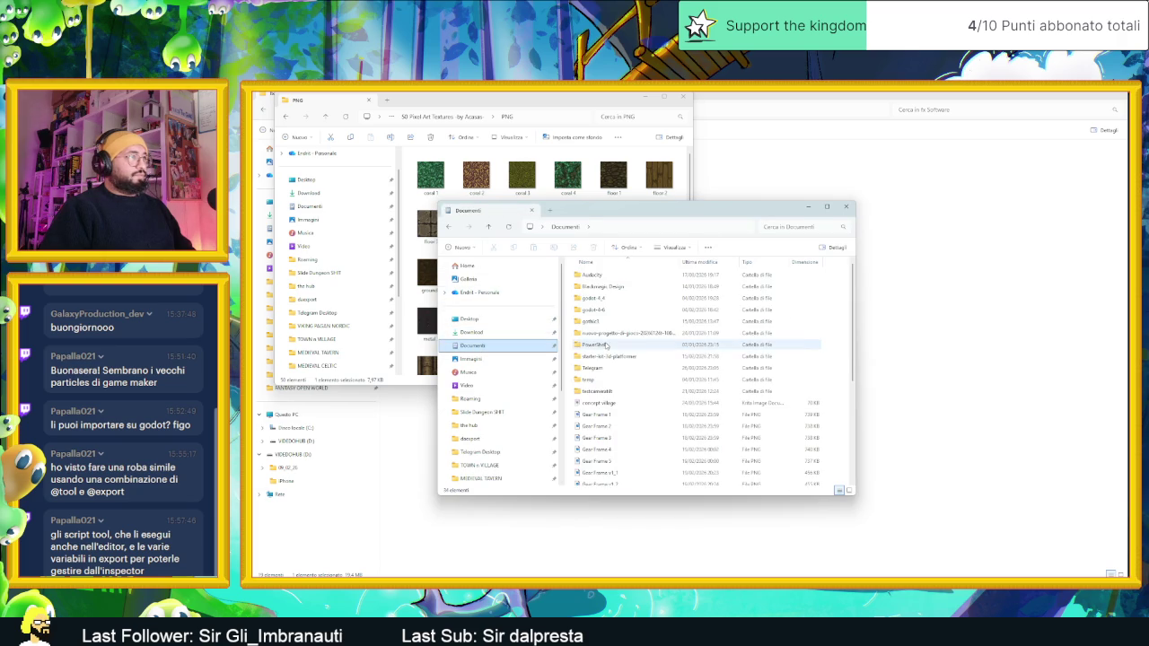
{"action": "scroll", "coordinate": [629, 404], "scroll_direction": "down", "scroll_amount": 5}
{"action": "left_click", "coordinate": [620, 471]}
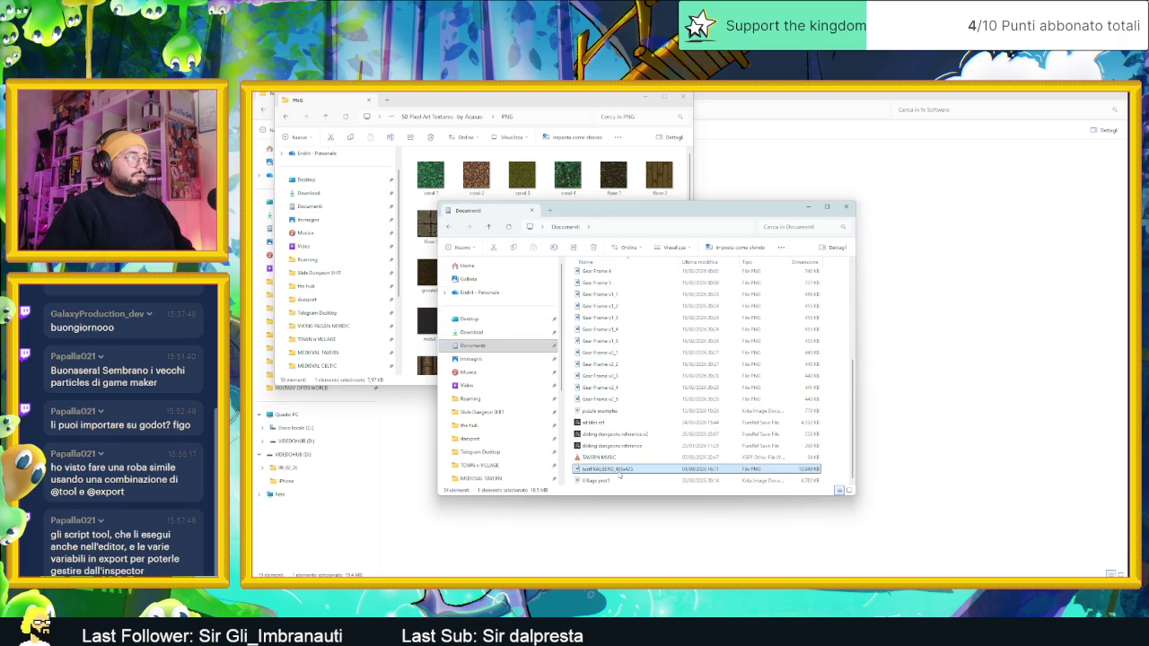
Step: Open testFXALBERO in Photos and zoom in on its grid of white burst frames
{"action": "double_click", "coordinate": [619, 472]}
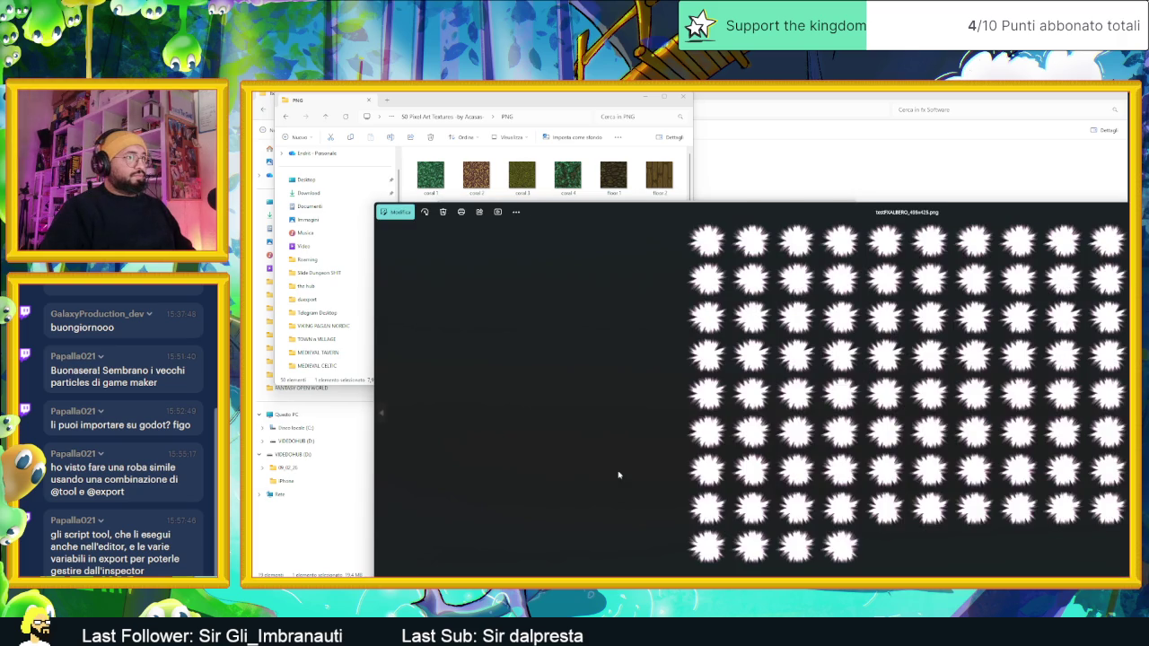
{"action": "scroll", "coordinate": [724, 240], "scroll_direction": "up", "scroll_amount": 3}
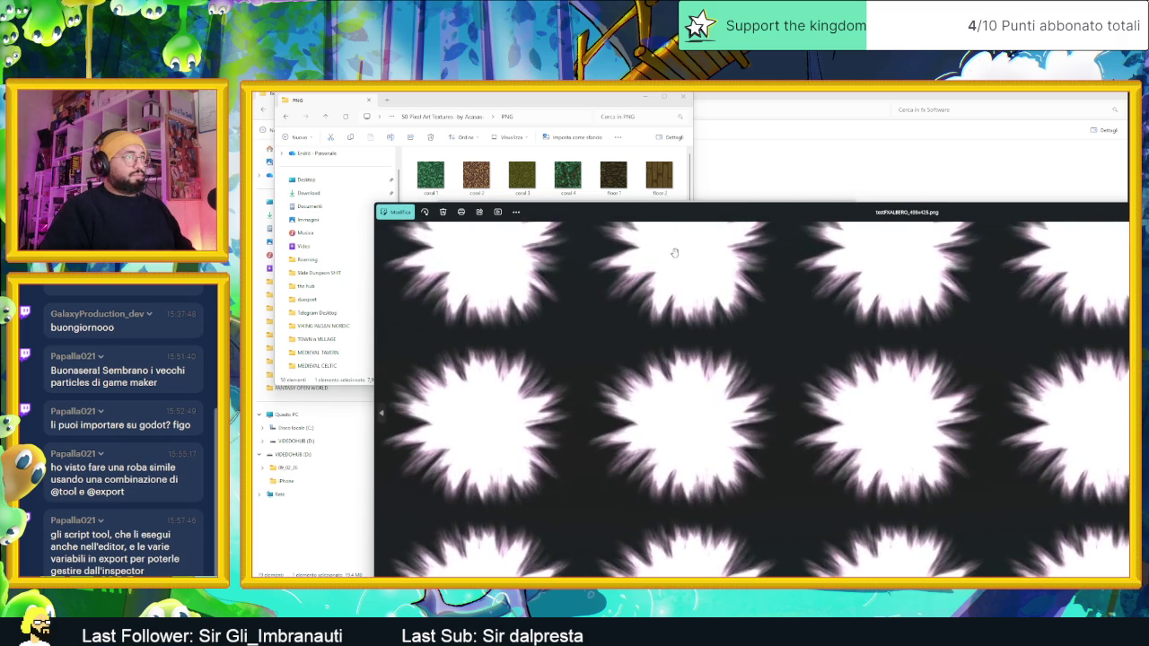
{"action": "scroll", "coordinate": [673, 249], "scroll_direction": "down", "scroll_amount": 3}
{"action": "key", "text": "Escape"}
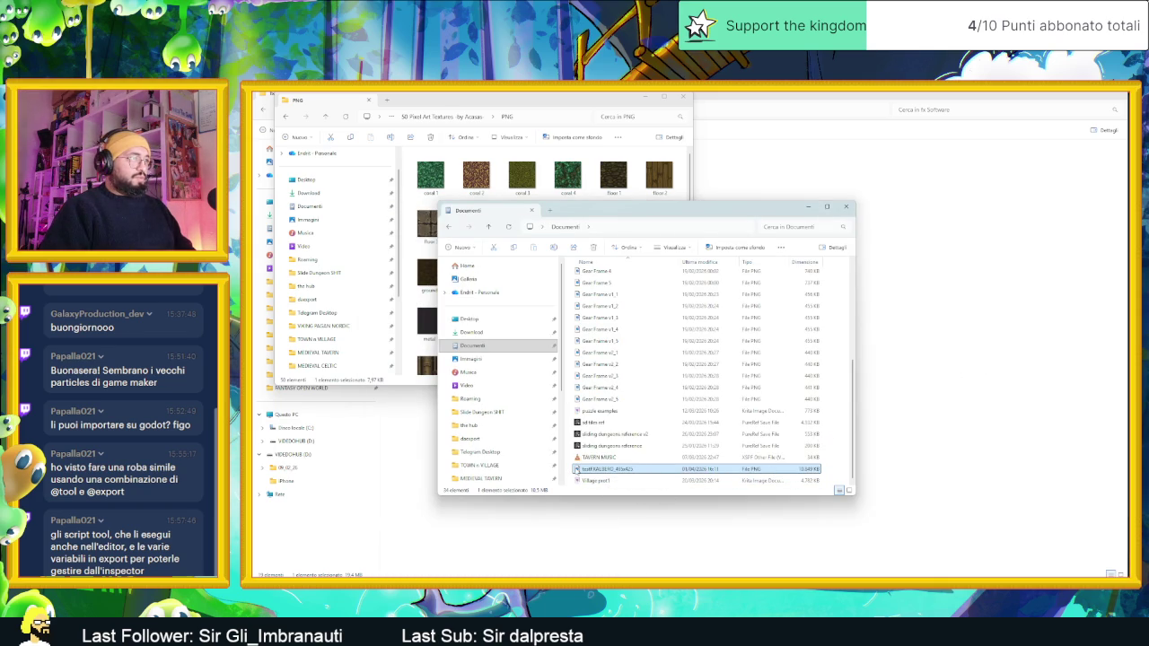
{"action": "double_click", "coordinate": [576, 469]}
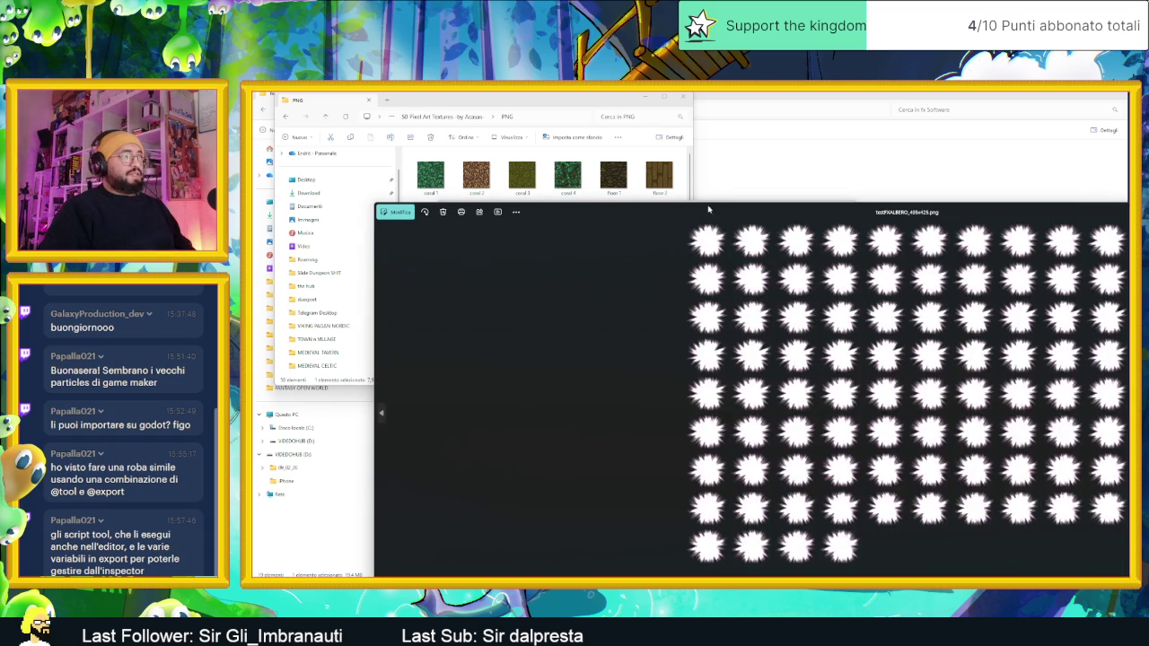
{"action": "scroll", "coordinate": [673, 280], "scroll_direction": "up", "scroll_amount": 5}
{"action": "scroll", "coordinate": [673, 280], "scroll_direction": "up", "scroll_amount": 1}
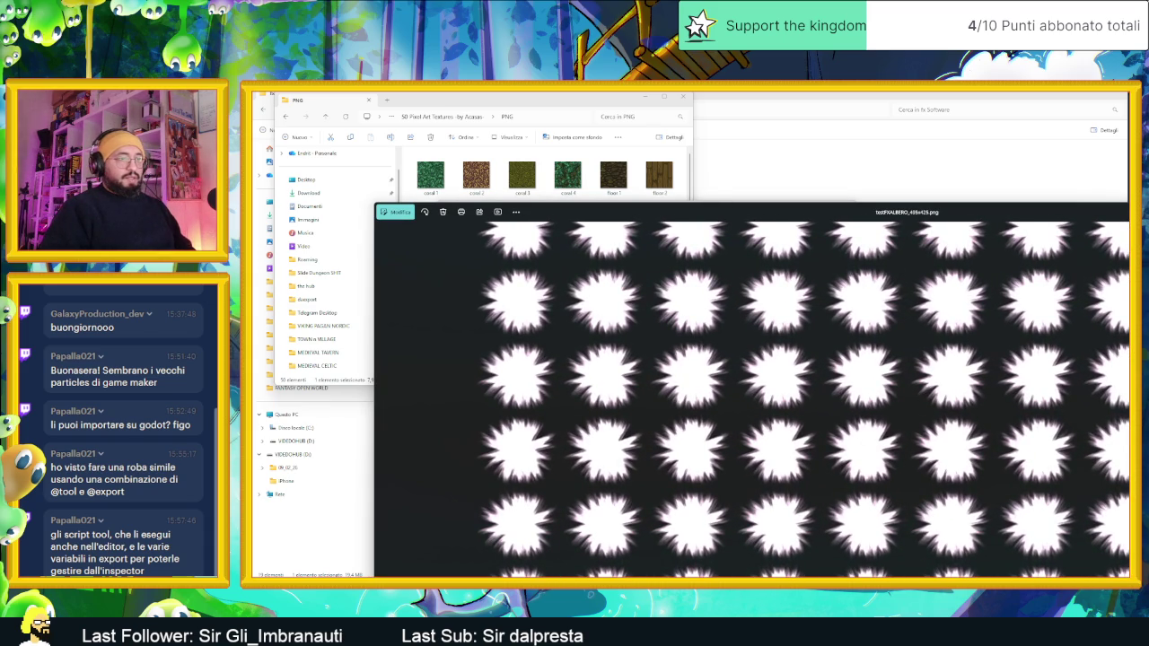
{"action": "key", "text": "super"}
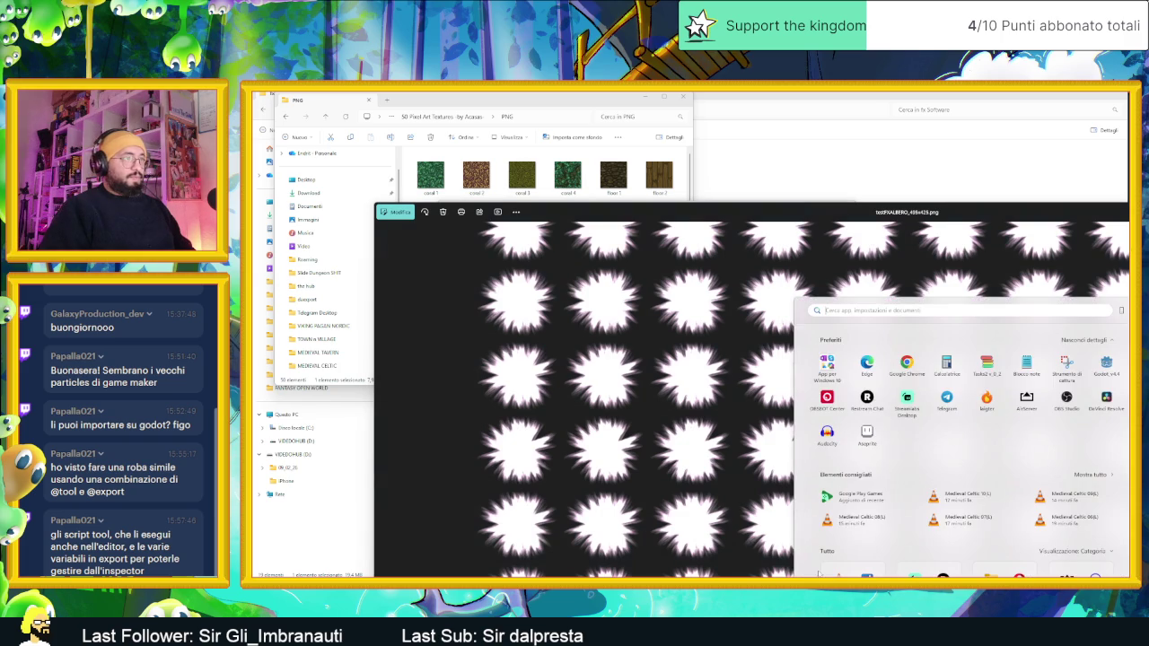
Step: Capture one burst tile with Snipping Tool, then close the spritesheet viewer
{"action": "left_click", "coordinate": [1065, 364]}
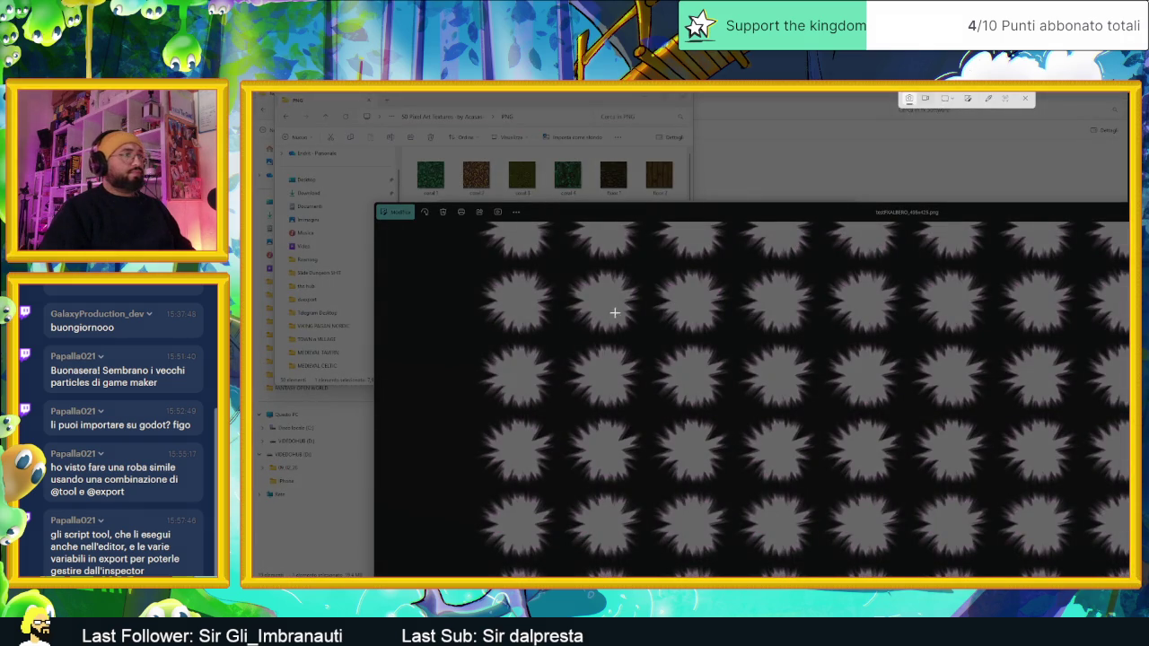
{"action": "mouse_move", "coordinate": [650, 267]}
{"action": "left_mouse_down"}
{"action": "mouse_move", "coordinate": [713, 308]}
{"action": "mouse_move", "coordinate": [734, 339]}
{"action": "left_mouse_up"}
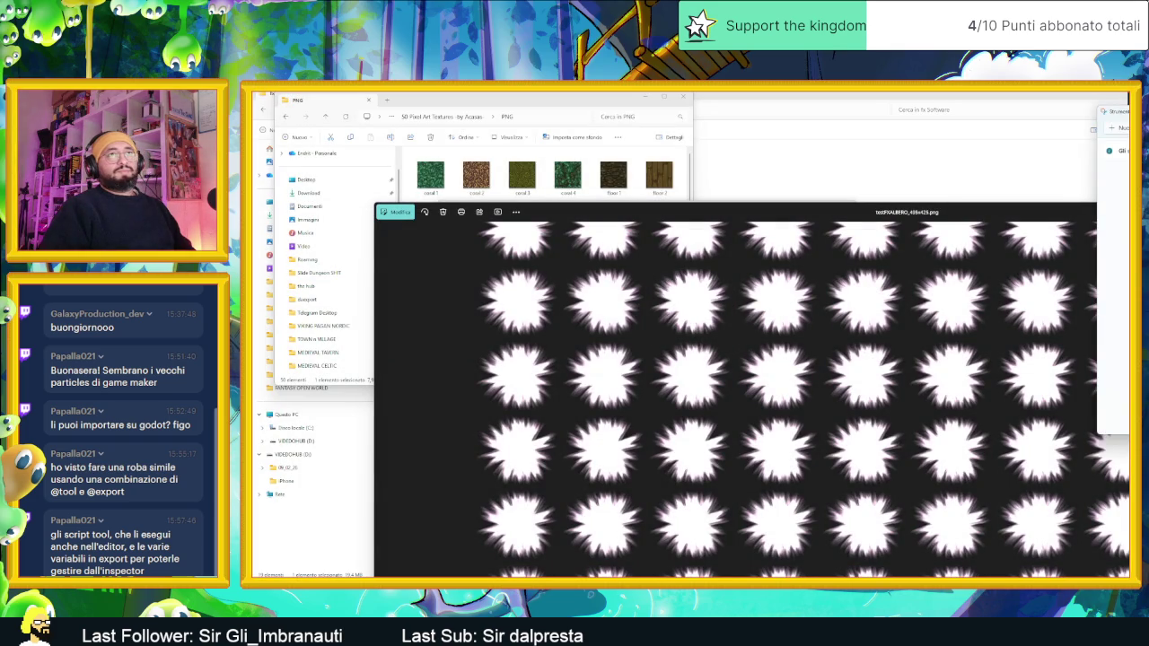
{"action": "left_click", "coordinate": [1065, 210]}
{"action": "key", "text": "Escape"}
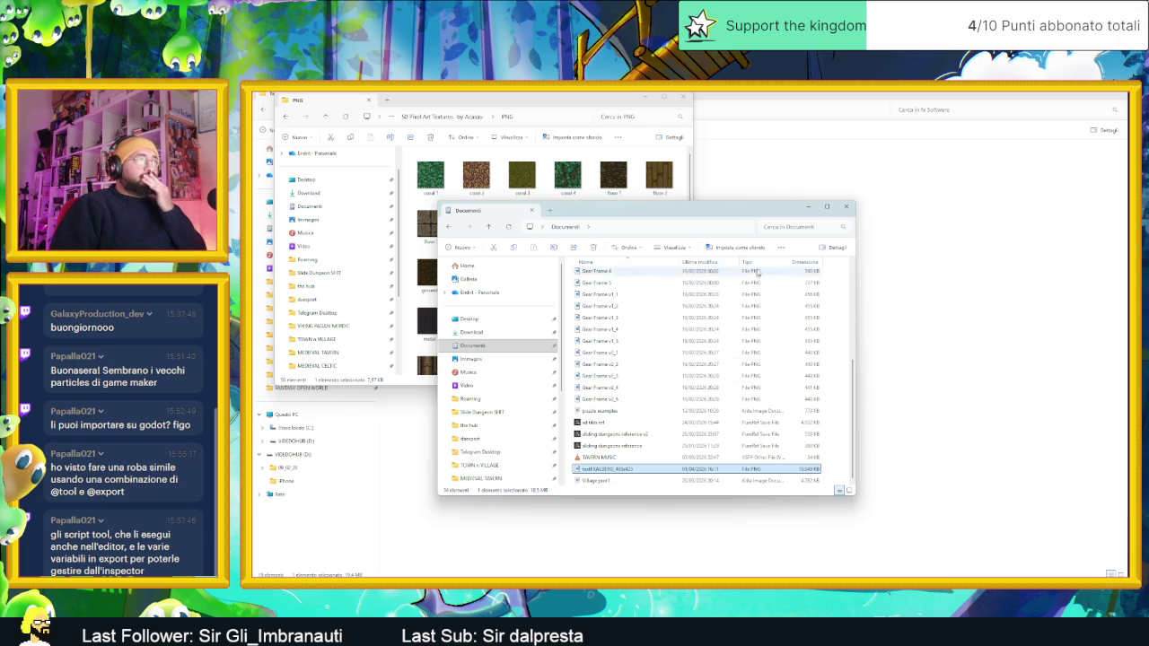
Step: Minimize the Documenti, PNG textures and fx Software folder windows and hide the Godot editor
{"action": "left_click", "coordinate": [812, 209]}
{"action": "left_click", "coordinate": [663, 97]}
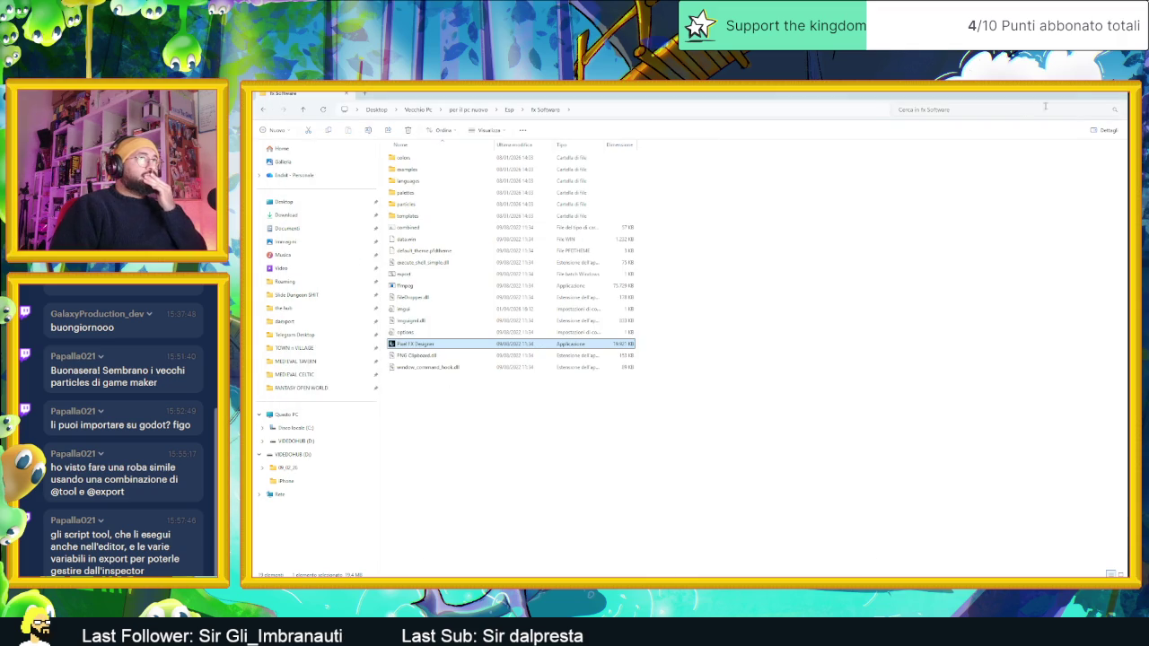
{"action": "left_click", "coordinate": [1080, 97]}
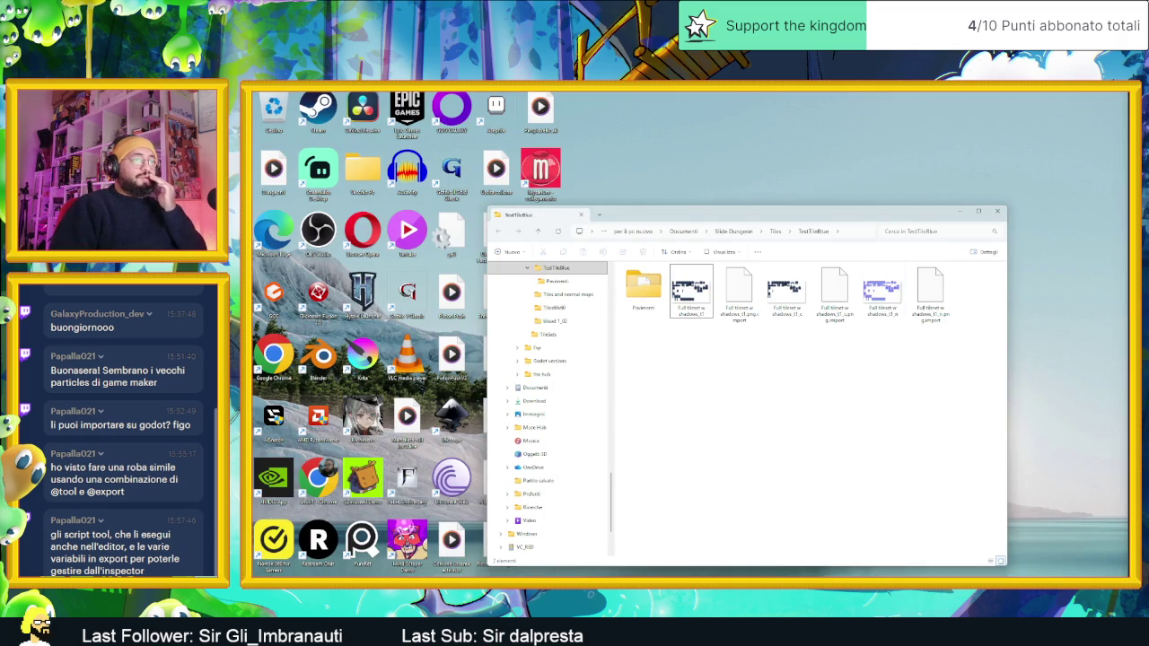
{"action": "key", "text": "alt+Tab"}
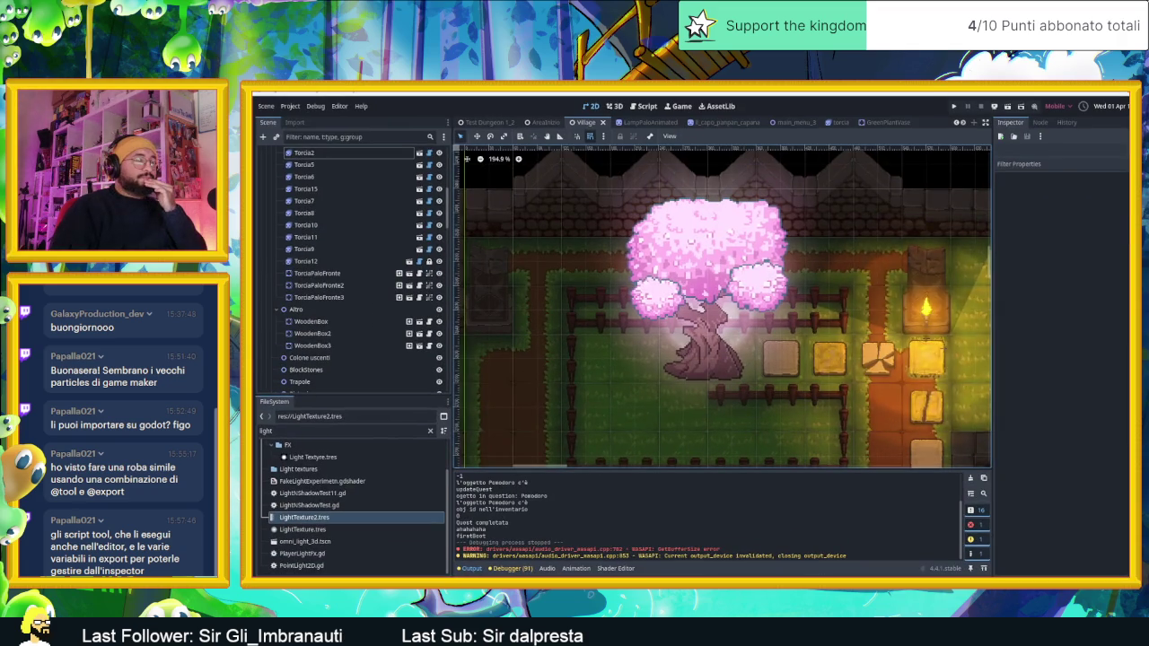
{"action": "key", "text": "super+Down"}
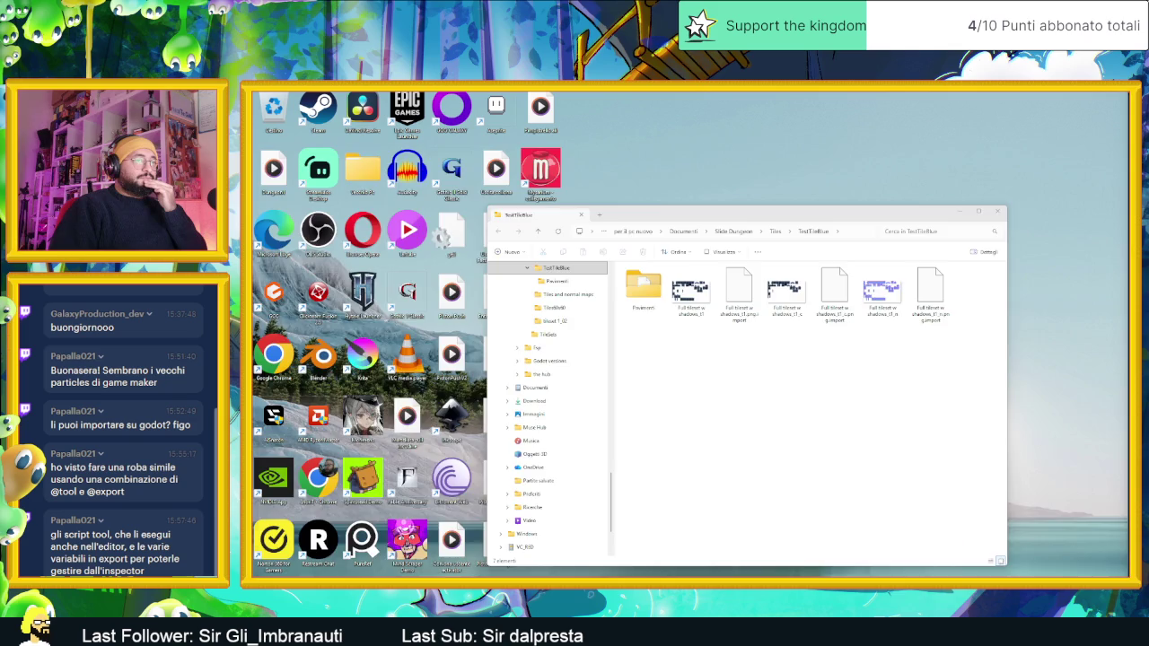
Step: Open a new Chrome tab and load Gemini by typing 'gemini'
{"action": "key", "text": "alt+Tab"}
{"action": "key", "text": "ctrl+t"}
{"action": "type", "text": "gemini"}
{"action": "key", "text": "Return"}
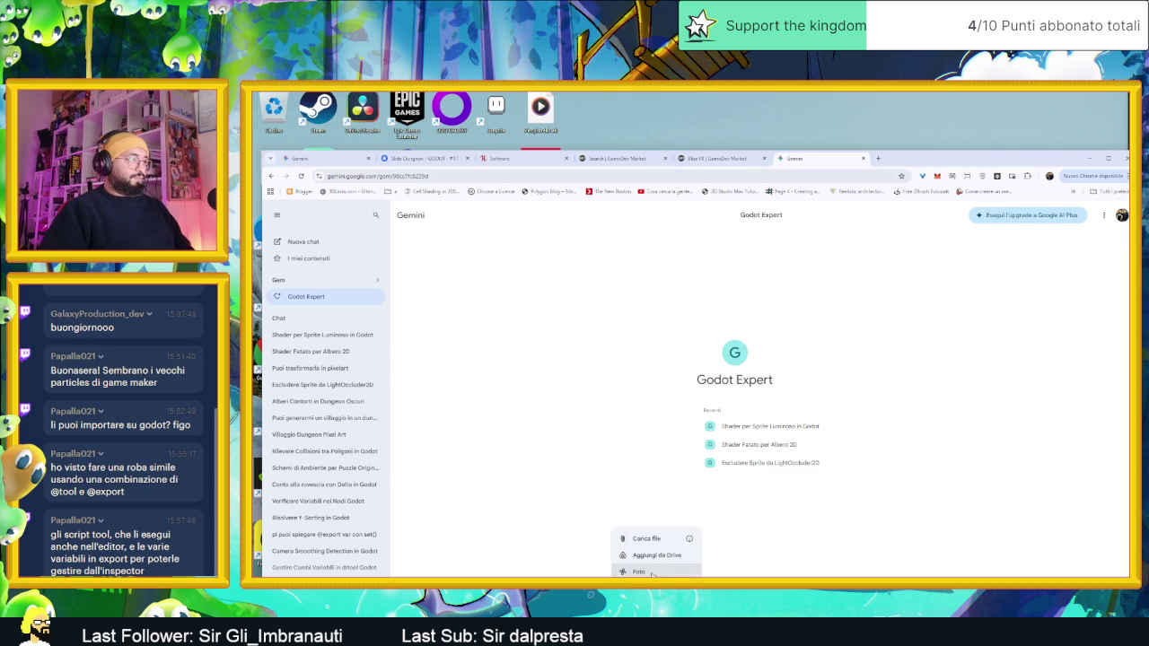
Step: Send Gemini the pasted light-effect image with a request for a Godot 4 light shader
{"action": "right_click", "coordinate": [910, 552]}
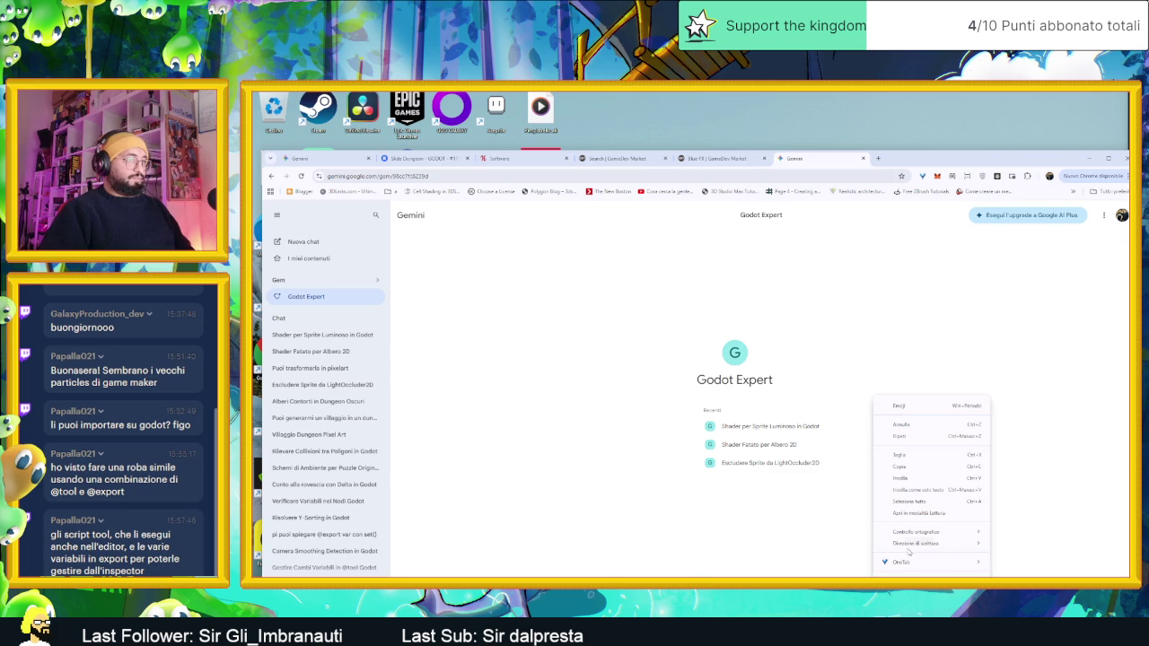
{"action": "left_click", "coordinate": [916, 479]}
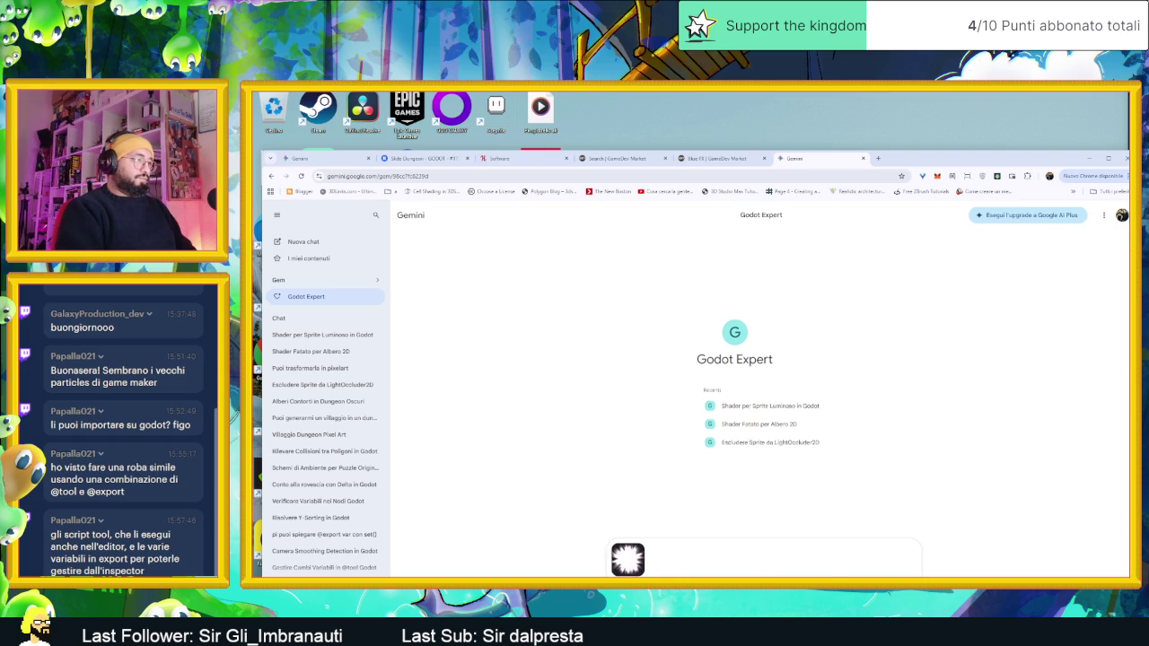
{"action": "type", "text": "Sto usando godot 4 vorrei creeare un shader 2d che mi simuli questo effetto di luce , mi puoi aiutare ?"}
{"action": "key", "text": "Return"}
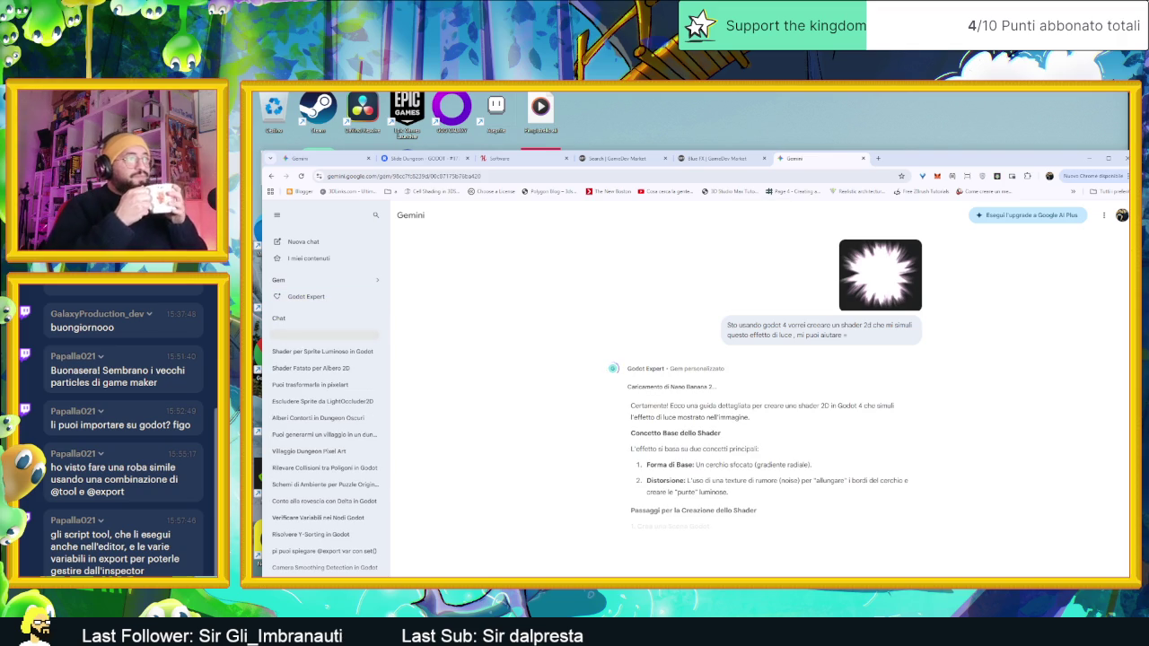
Step: Read through the reply's canvas_item distorted-glow shader code
{"action": "scroll", "coordinate": [813, 420], "scroll_direction": "down", "scroll_amount": 3}
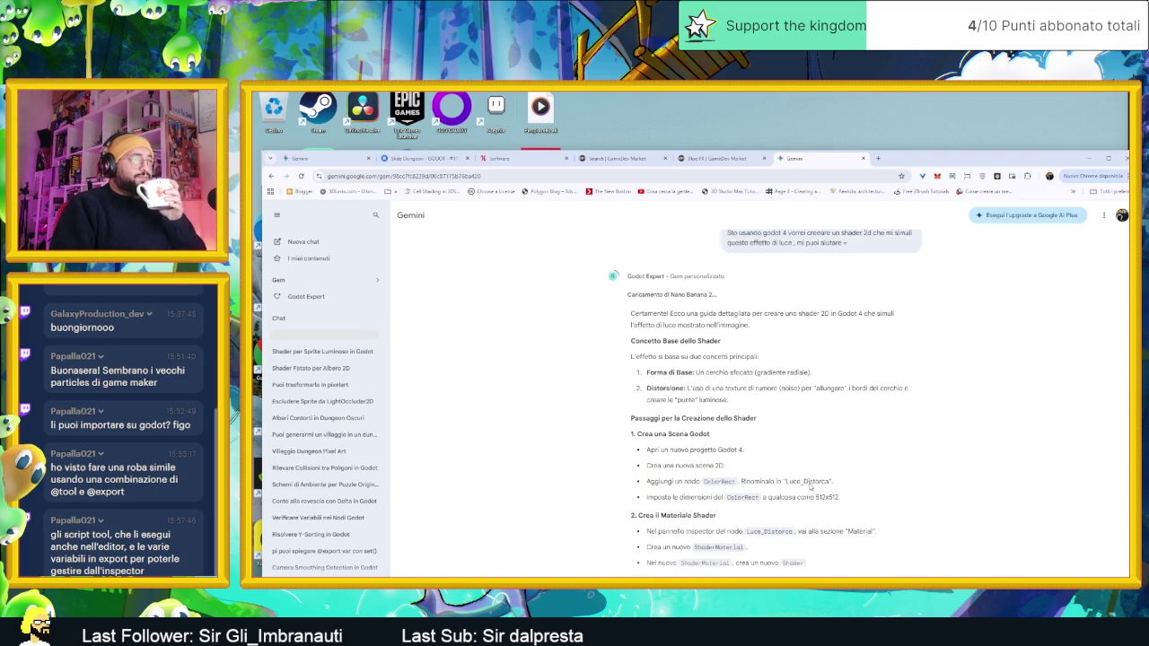
{"action": "scroll", "coordinate": [856, 494], "scroll_direction": "down", "scroll_amount": 3}
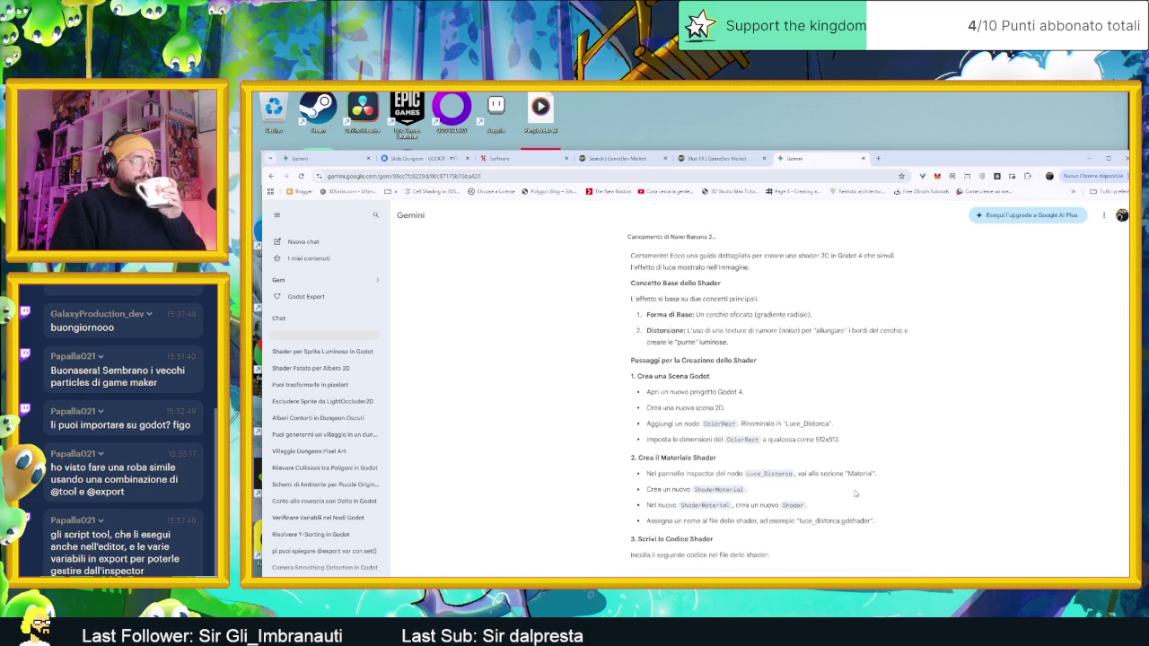
{"action": "scroll", "coordinate": [950, 487], "scroll_direction": "down", "scroll_amount": 3}
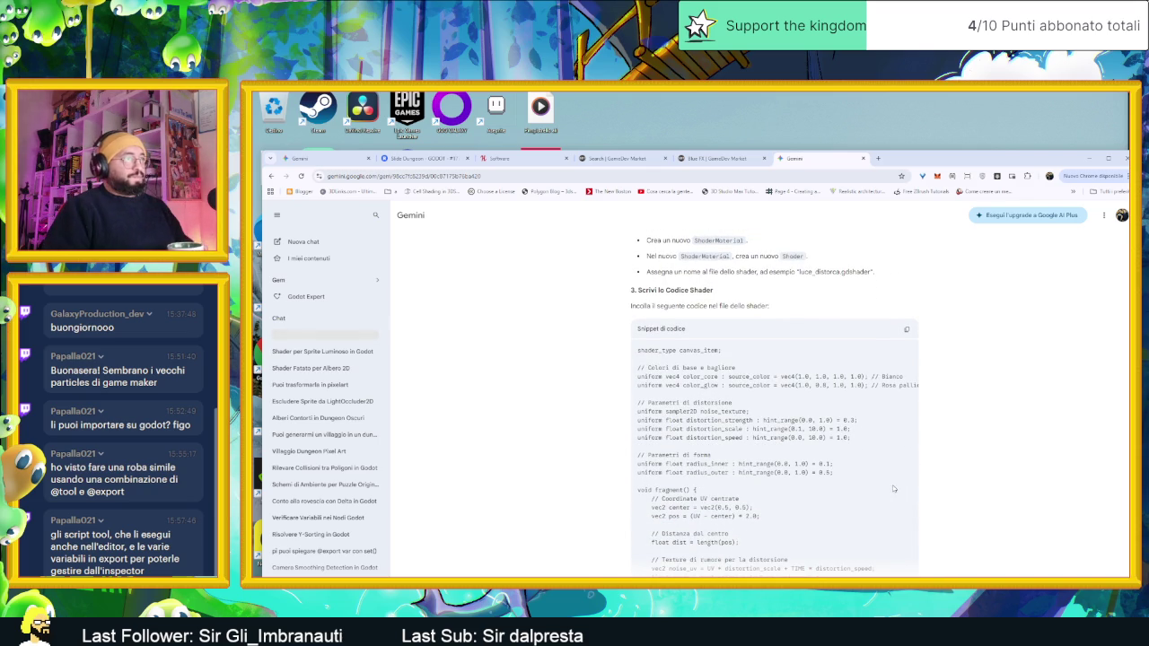
{"action": "scroll", "coordinate": [894, 488], "scroll_direction": "down", "scroll_amount": 10}
{"action": "scroll", "coordinate": [891, 492], "scroll_direction": "down", "scroll_amount": 8}
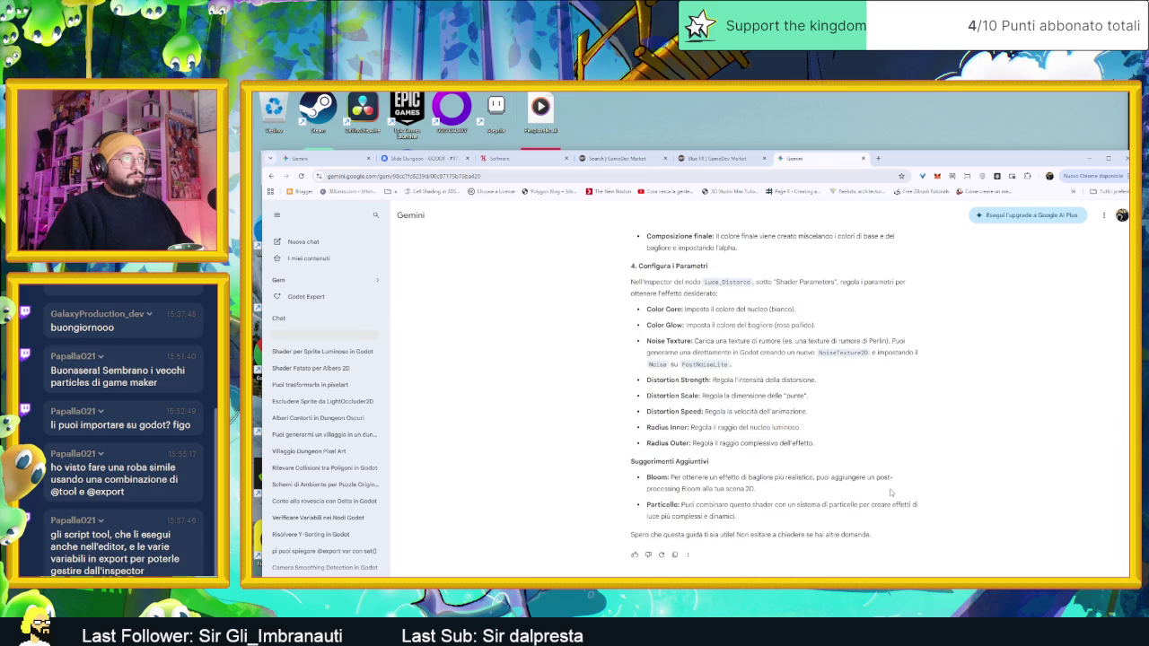
{"action": "scroll", "coordinate": [891, 492], "scroll_direction": "up", "scroll_amount": 10}
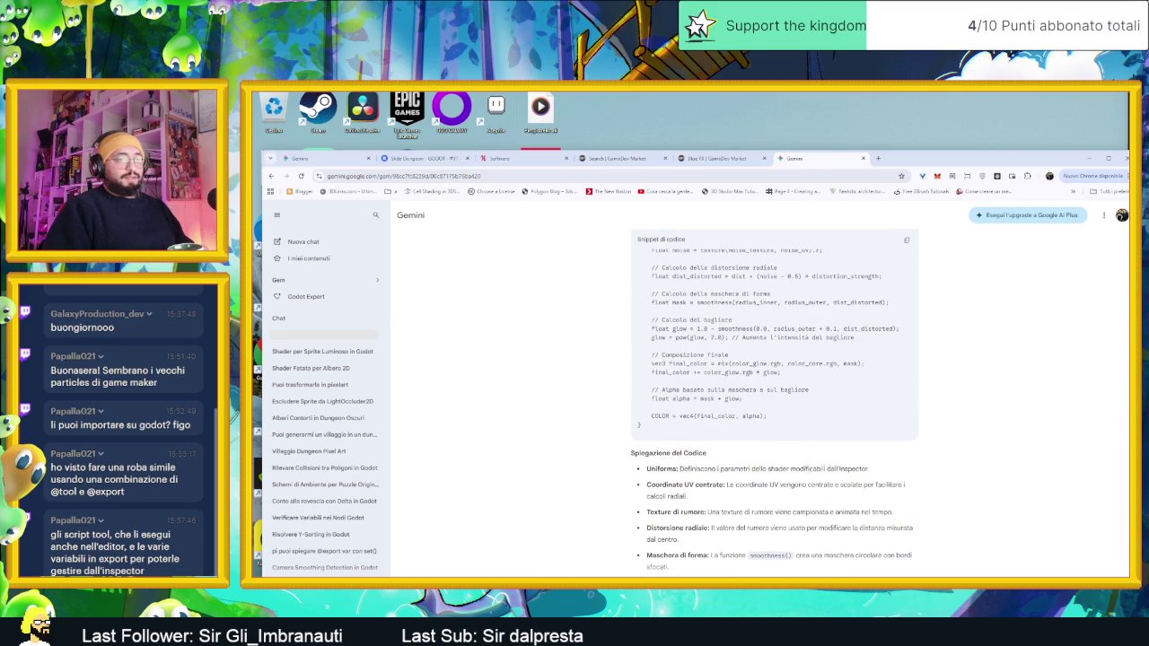
{"action": "key", "text": "alt+Tab"}
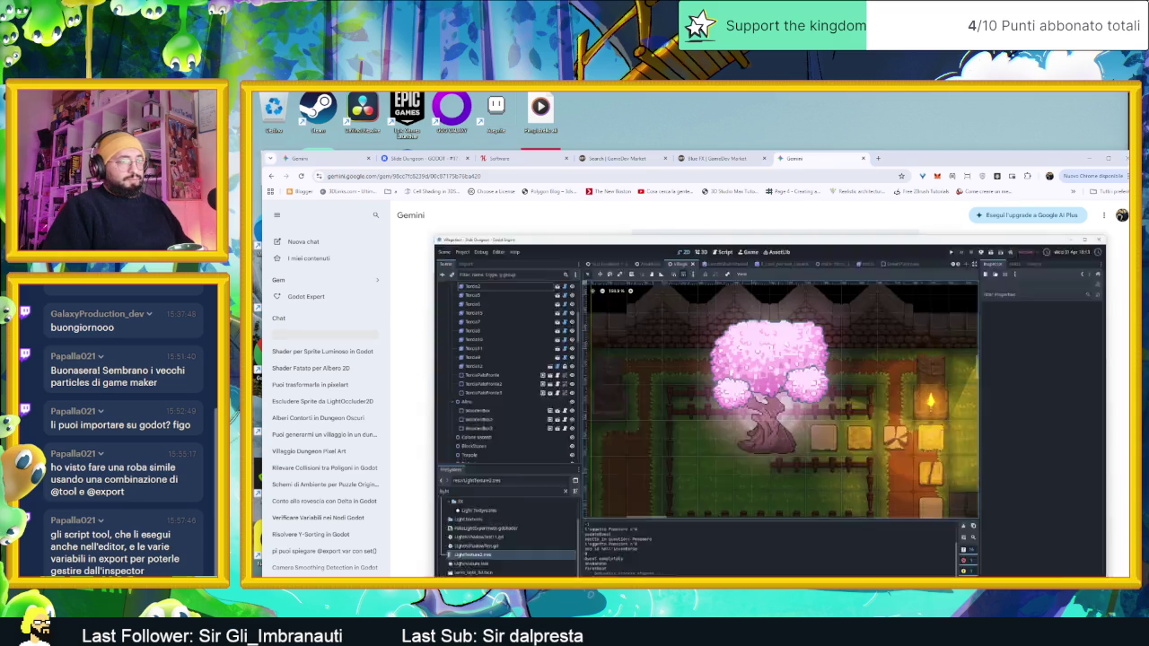
Step: Inspect the Albero1ShadoWt tree node and its Sprite2D's material and shader settings
{"action": "scroll", "coordinate": [339, 171], "scroll_direction": "up", "scroll_amount": 5}
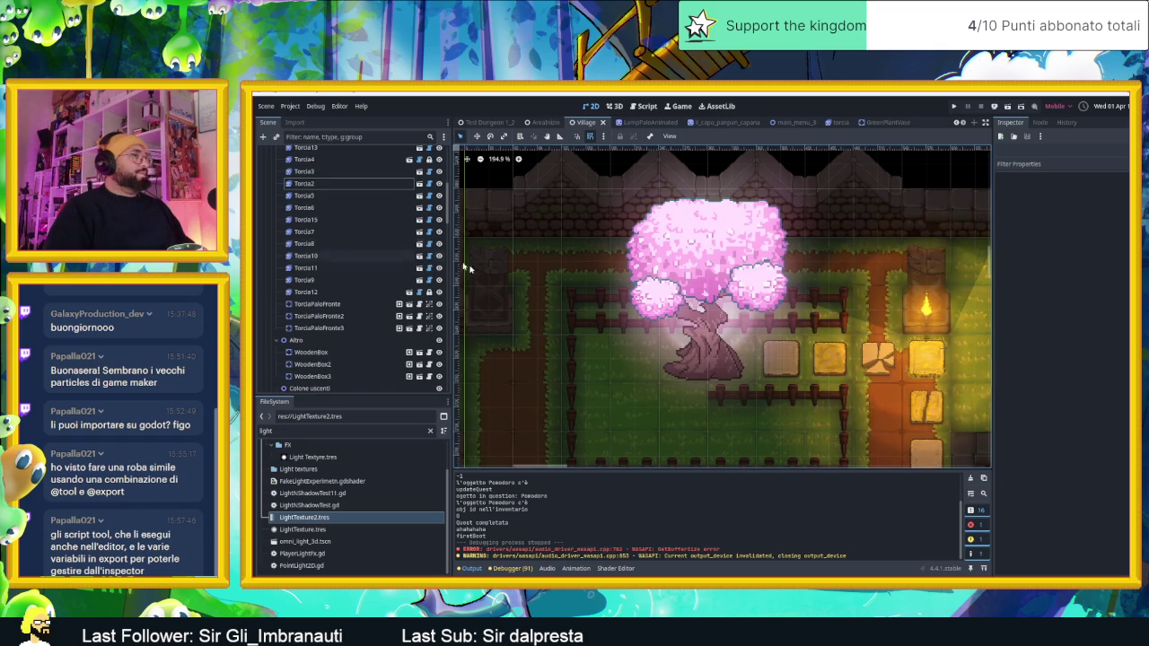
{"action": "scroll", "coordinate": [719, 296], "scroll_direction": "up", "scroll_amount": 2}
{"action": "left_click", "coordinate": [804, 269]}
{"action": "scroll", "coordinate": [772, 261], "scroll_direction": "down", "scroll_amount": 3}
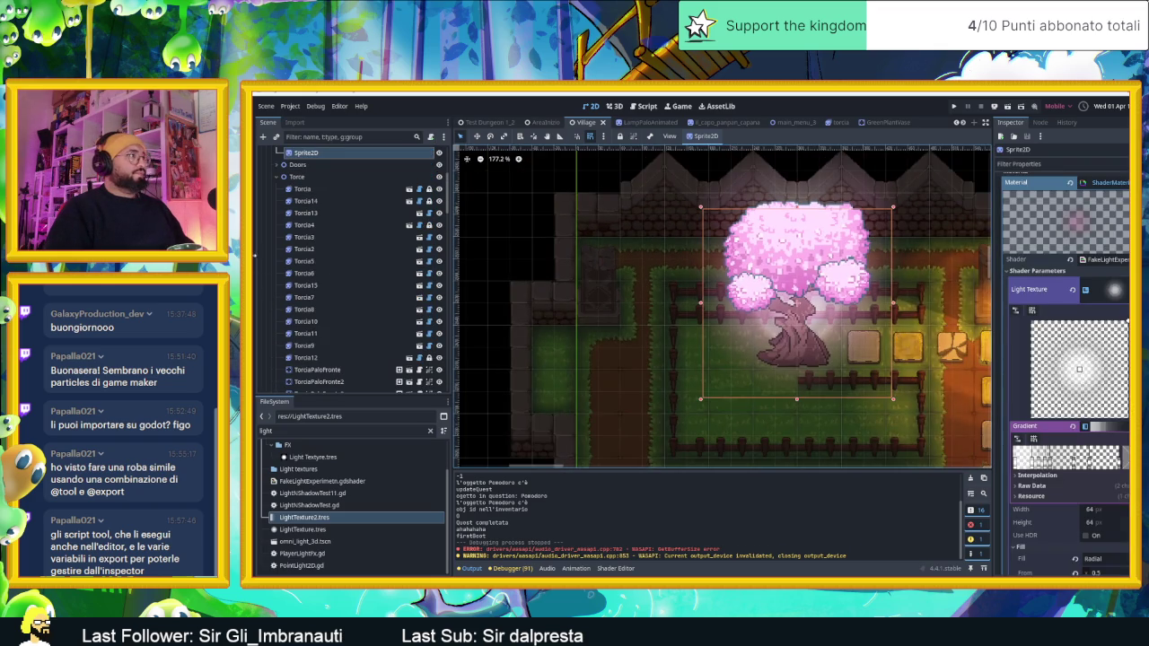
{"action": "scroll", "coordinate": [314, 287], "scroll_direction": "up", "scroll_amount": 4}
{"action": "left_click", "coordinate": [313, 294]}
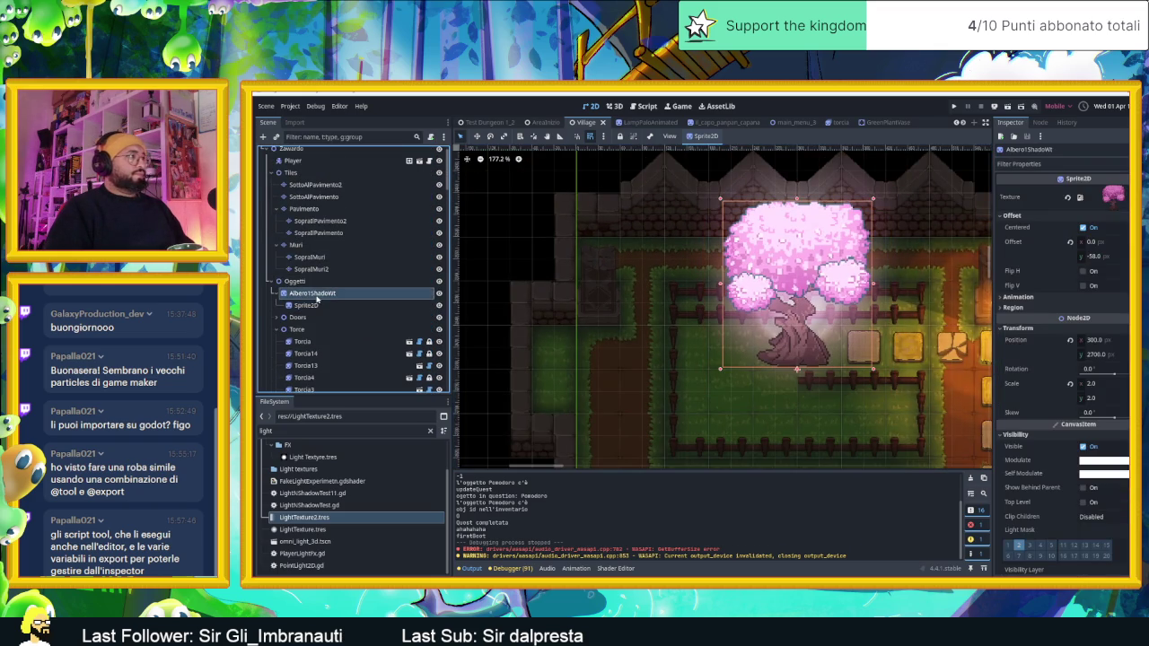
{"action": "left_click", "coordinate": [328, 306]}
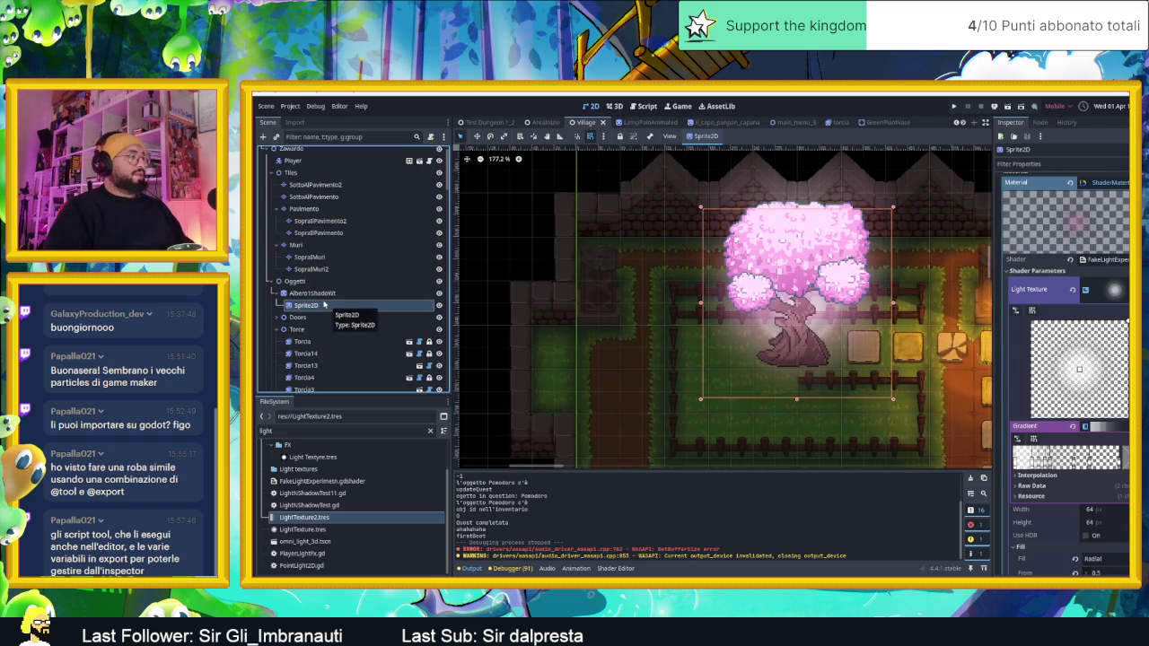
Step: Add a Sprite2D child under Albero1ShadoWt and assign Light Textyre.tres as its texture
{"action": "left_click", "coordinate": [314, 294]}
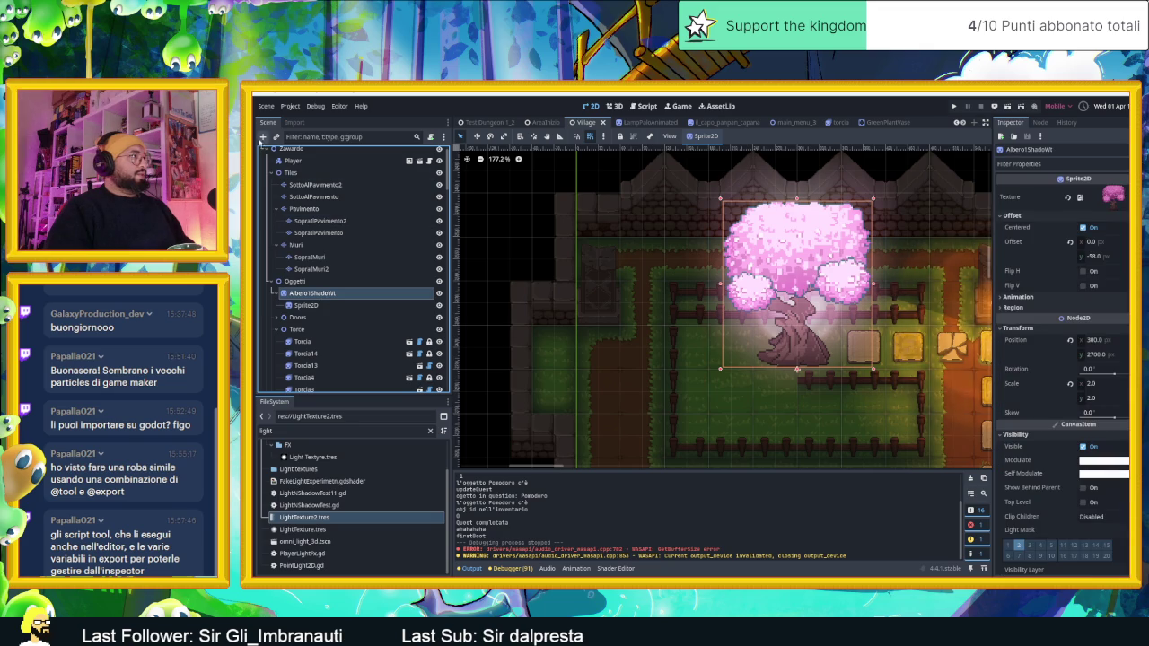
{"action": "left_click", "coordinate": [263, 137]}
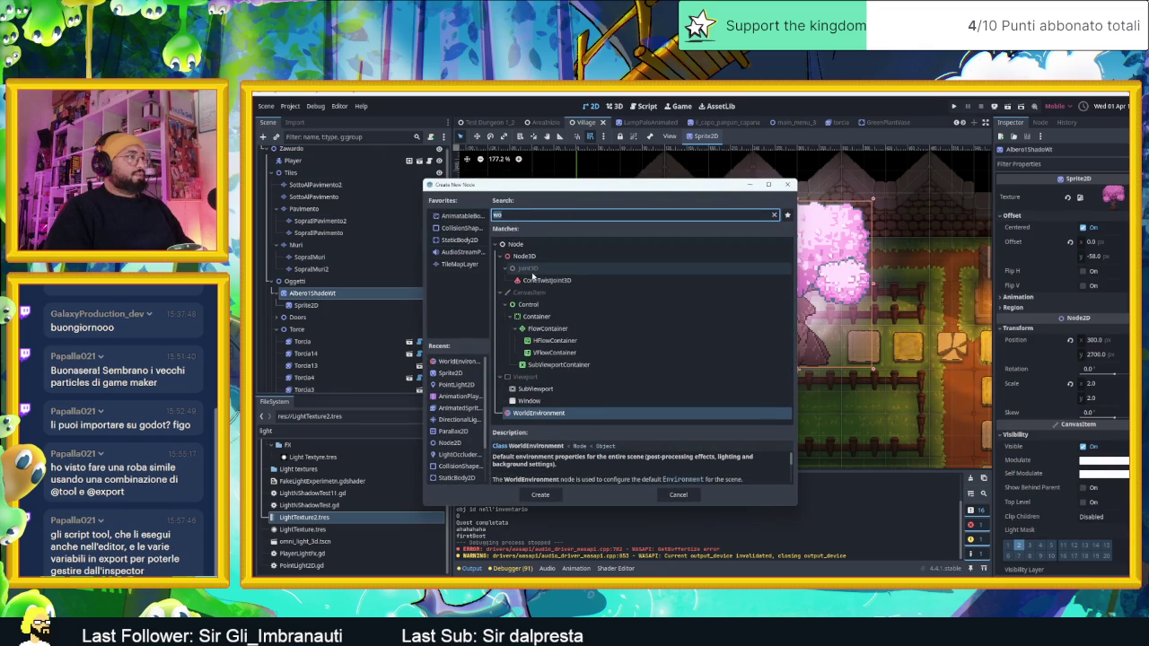
{"action": "double_click", "coordinate": [468, 373]}
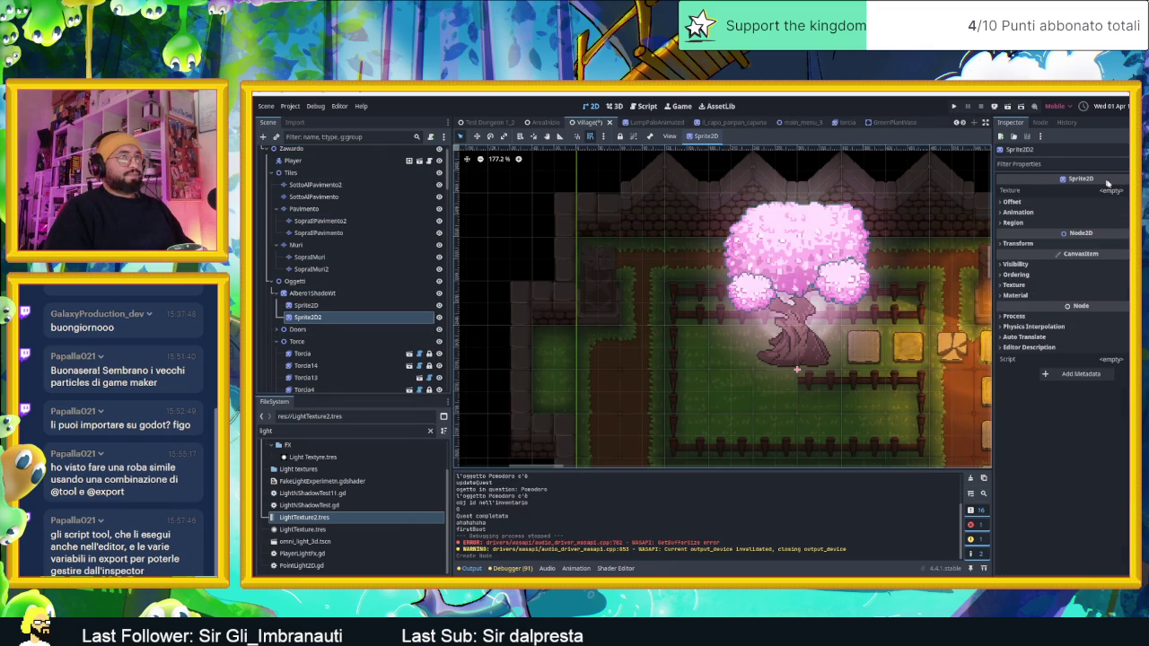
{"action": "mouse_move", "coordinate": [285, 459]}
{"action": "left_mouse_down"}
{"action": "mouse_move", "coordinate": [808, 233]}
{"action": "mouse_move", "coordinate": [1109, 194]}
{"action": "left_mouse_up"}
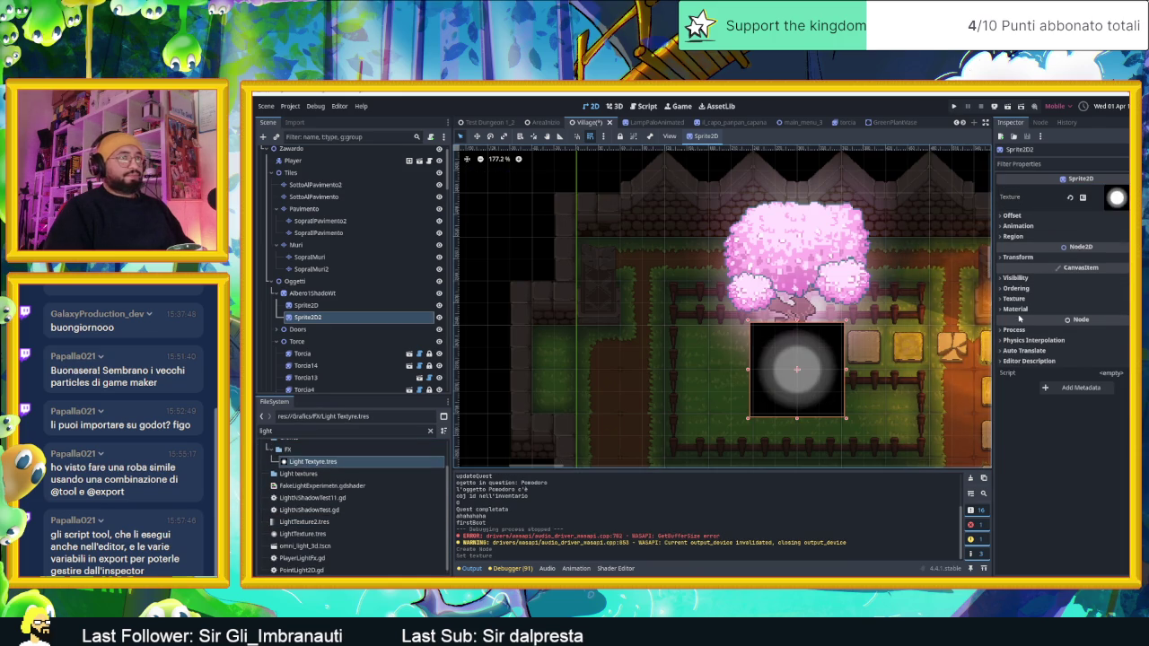
Step: Give Sprite2D2 a new ShaderMaterial with a newly created Albero della vita shader file
{"action": "left_click", "coordinate": [1024, 308]}
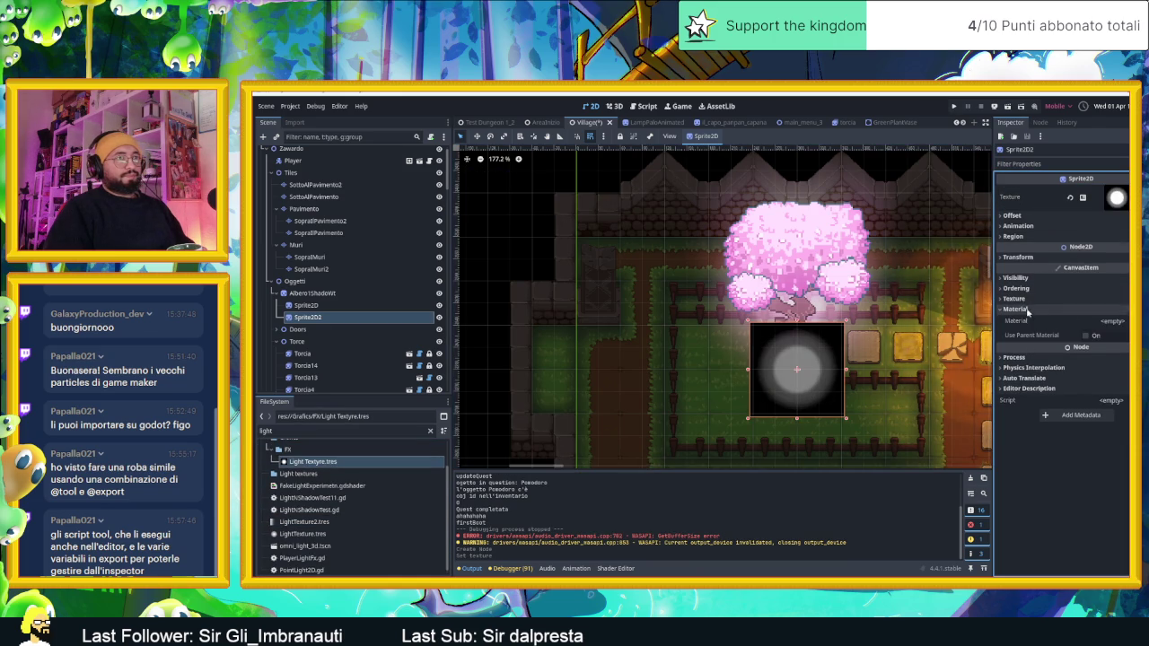
{"action": "left_click", "coordinate": [1111, 320]}
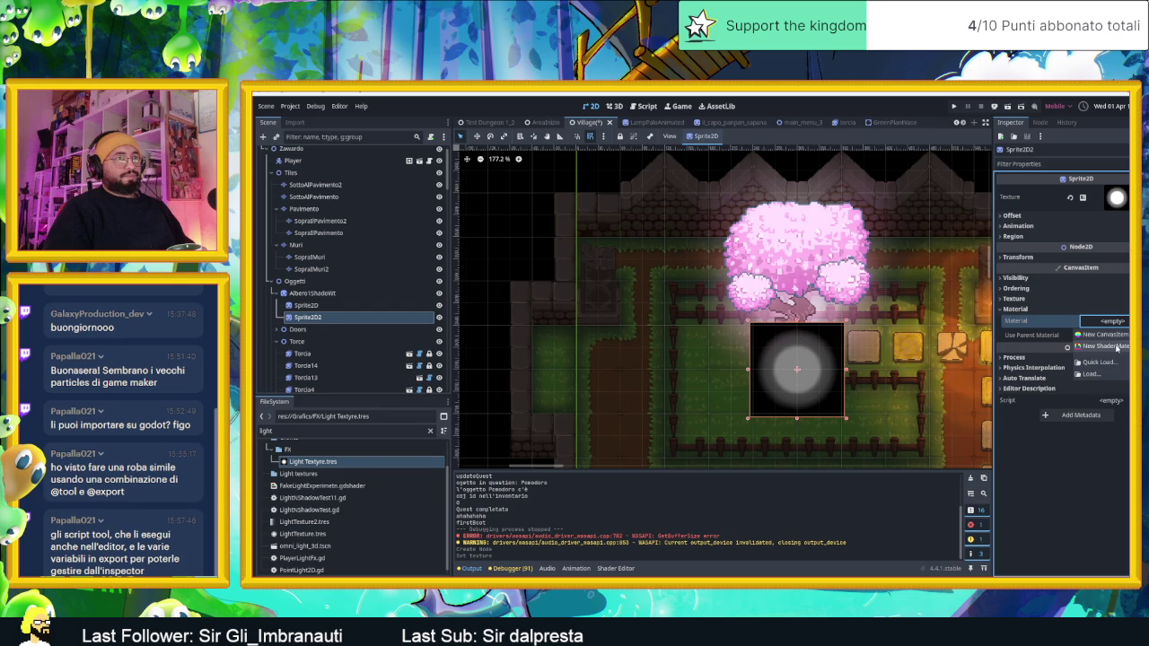
{"action": "left_click", "coordinate": [1106, 346]}
{"action": "left_click", "coordinate": [1108, 412]}
{"action": "left_click", "coordinate": [961, 305]}
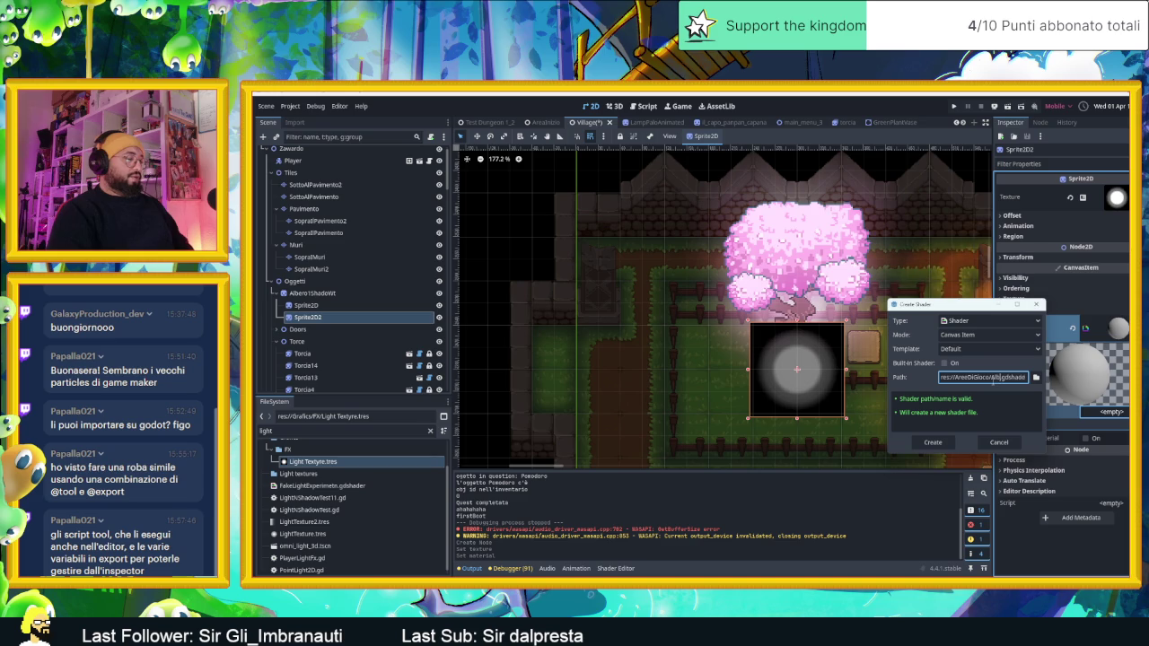
{"action": "type", "text": "vita"}
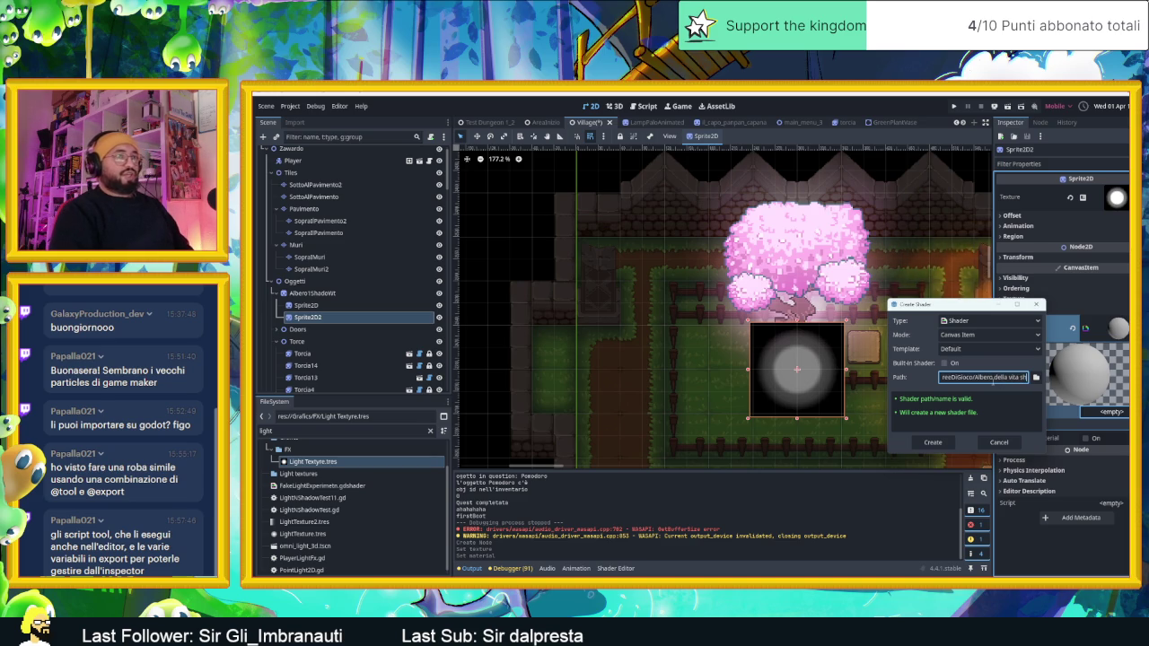
{"action": "left_click", "coordinate": [933, 441]}
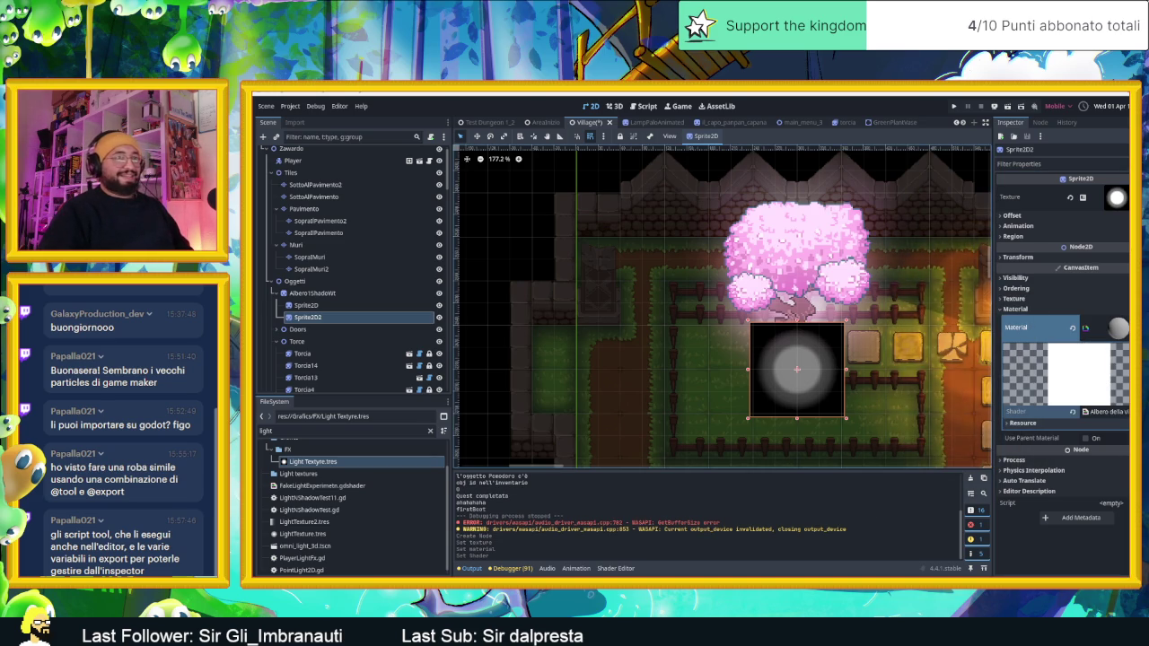
Step: Open the new shader and replace its default code with Gemini's glow shader
{"action": "left_click", "coordinate": [1104, 411]}
{"action": "mouse_move", "coordinate": [593, 541]}
{"action": "left_mouse_down"}
{"action": "mouse_move", "coordinate": [557, 519]}
{"action": "mouse_move", "coordinate": [524, 432]}
{"action": "left_mouse_up"}
{"action": "key", "text": "ctrl+v"}
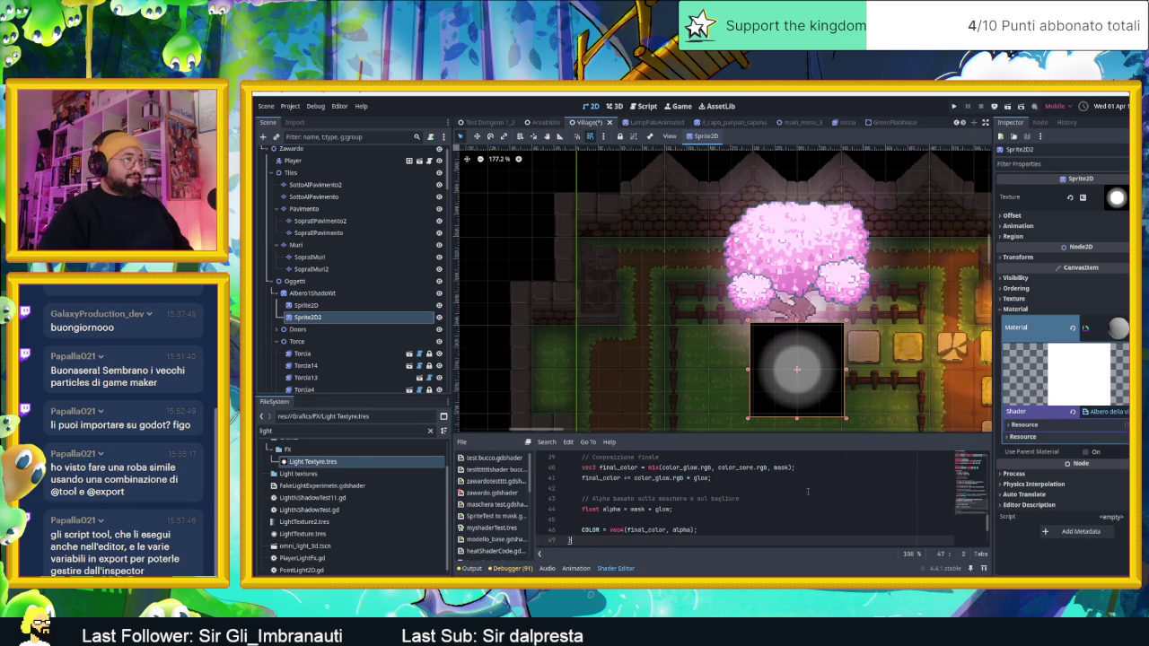
Step: Re-paste Gemini's shader code over the entire shader in the Shader Editor
{"action": "scroll", "coordinate": [763, 508], "scroll_direction": "down", "scroll_amount": 2}
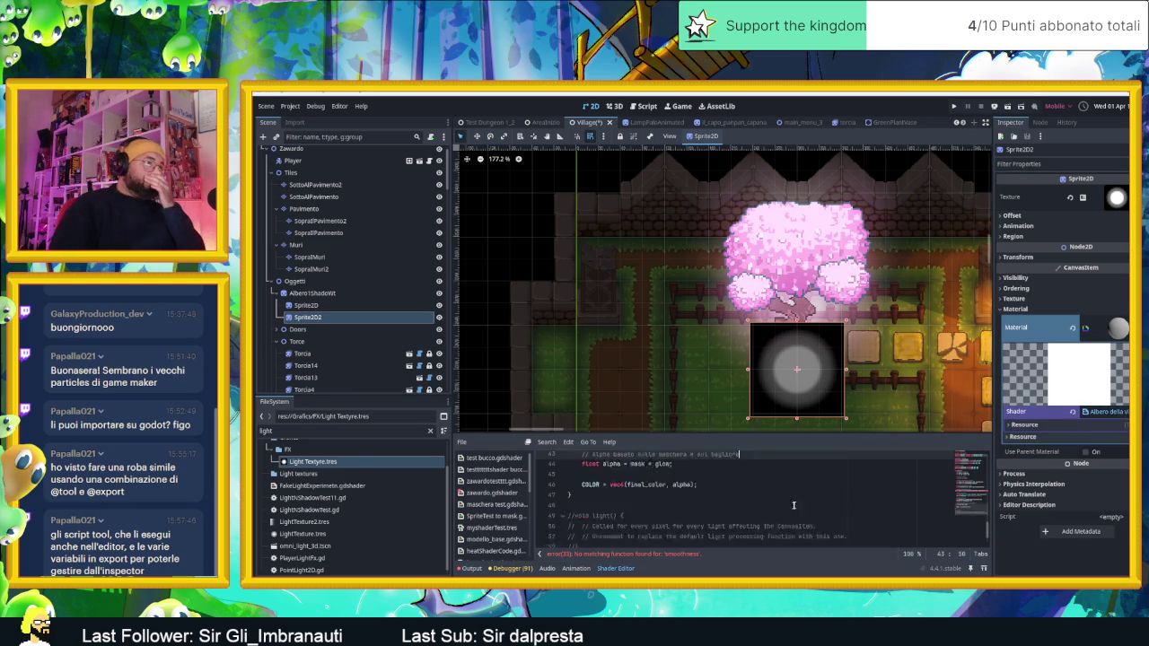
{"action": "key", "text": "ctrl+a"}
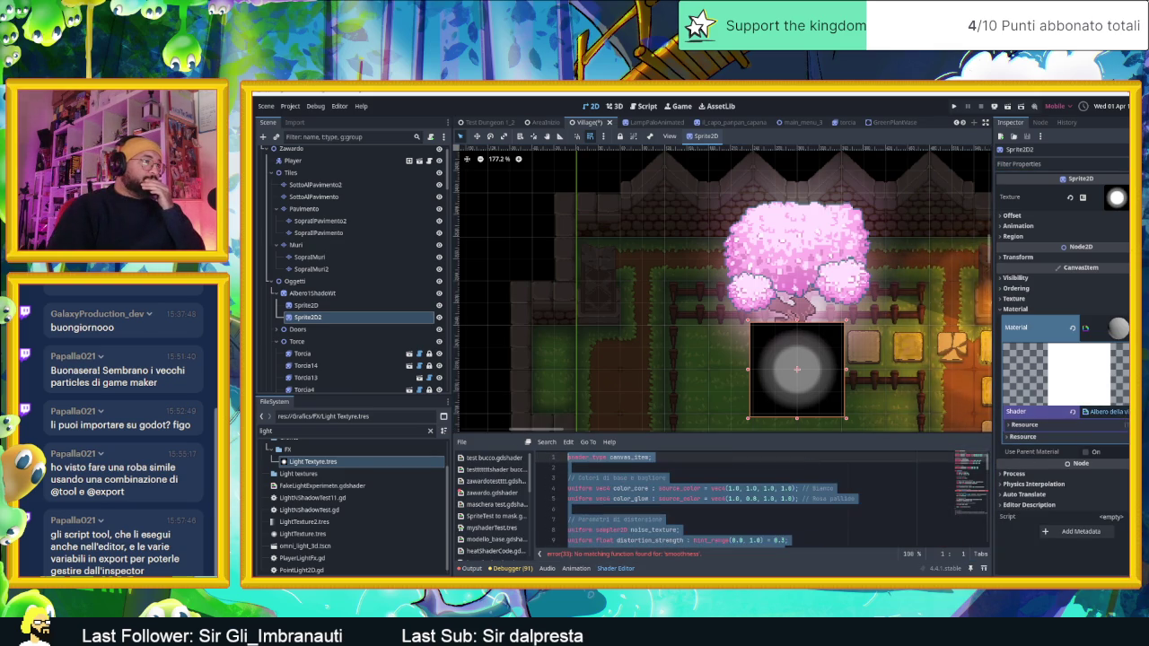
{"action": "key", "text": "ctrl+v"}
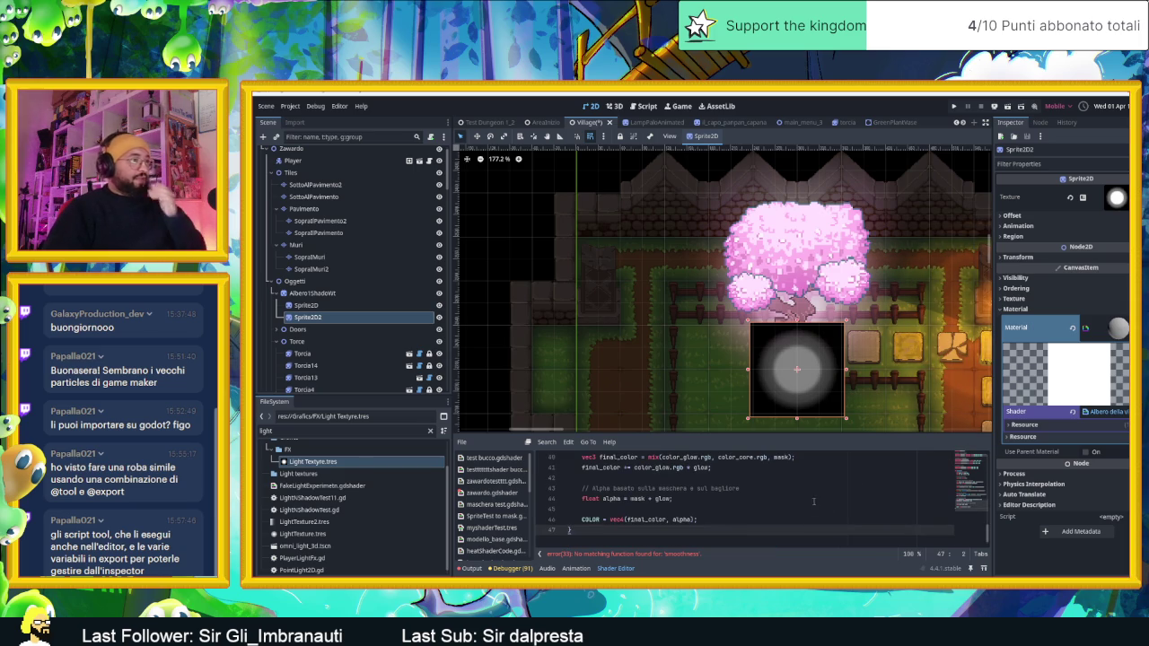
Step: Locate the failing 'smoothness' call on line 33, then switch to the Pixel FX Designer showcase video
{"action": "left_click", "coordinate": [738, 512]}
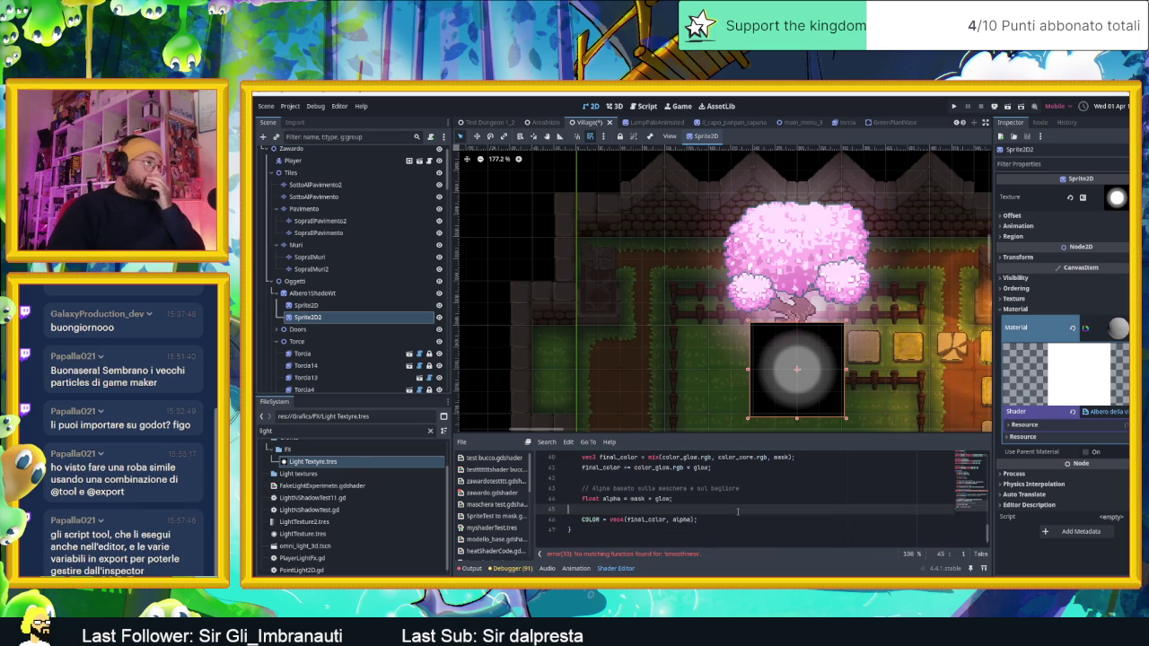
{"action": "left_click", "coordinate": [695, 555]}
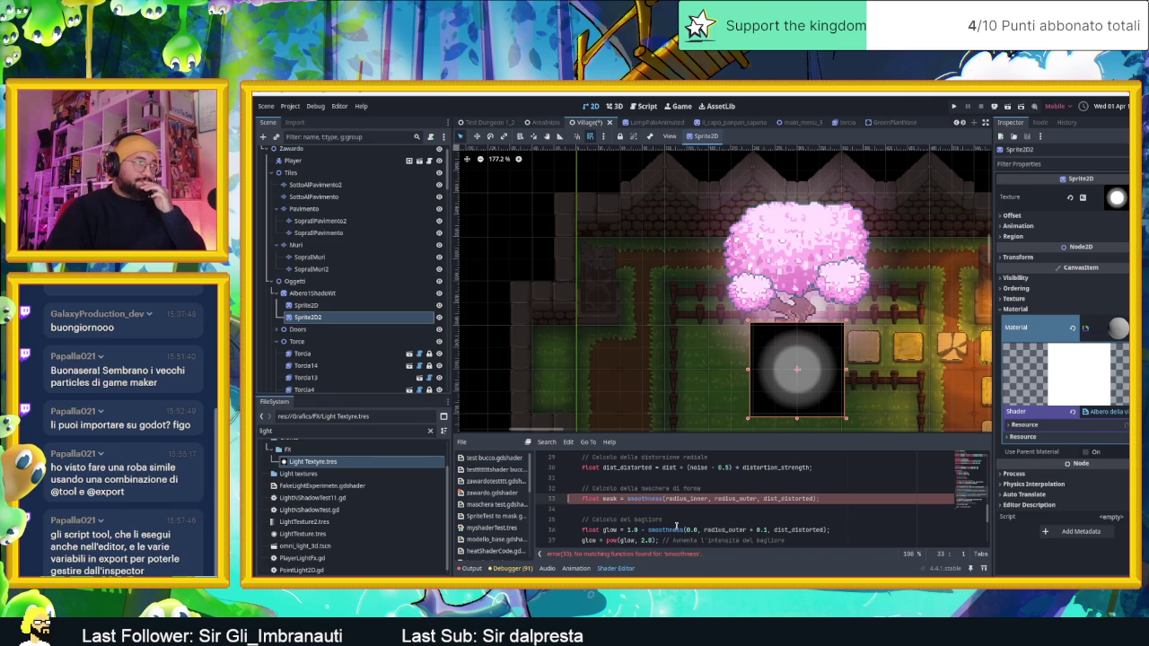
{"action": "double_click", "coordinate": [657, 499]}
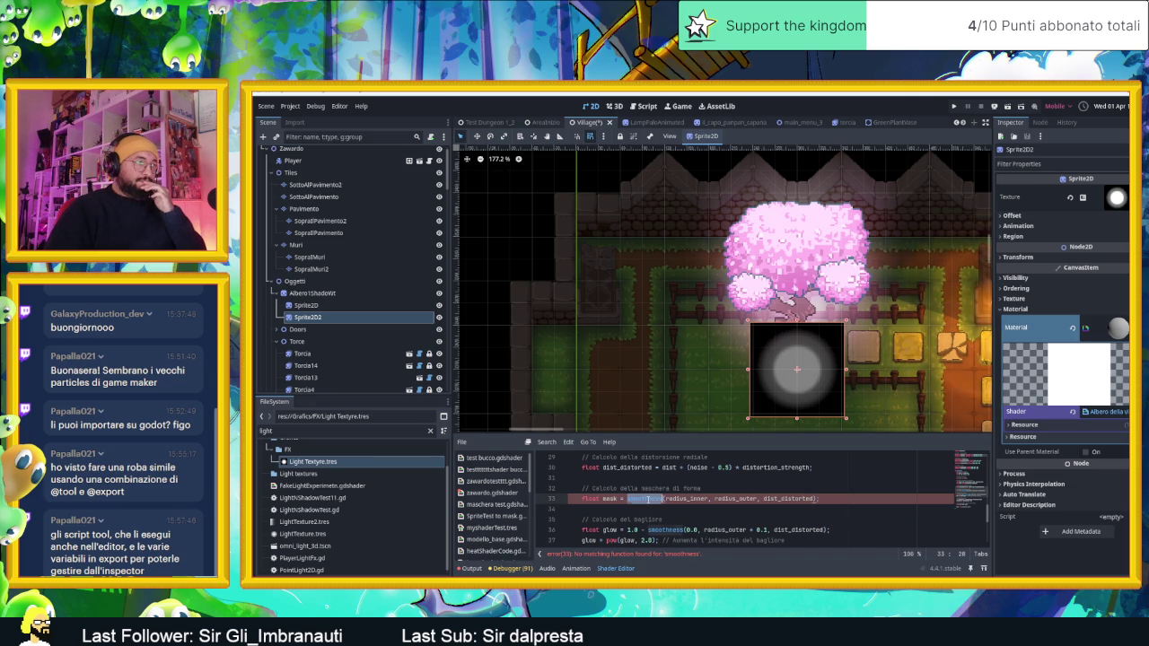
{"action": "scroll", "coordinate": [814, 508], "scroll_direction": "up", "scroll_amount": 1}
{"action": "scroll", "coordinate": [814, 508], "scroll_direction": "down", "scroll_amount": 2}
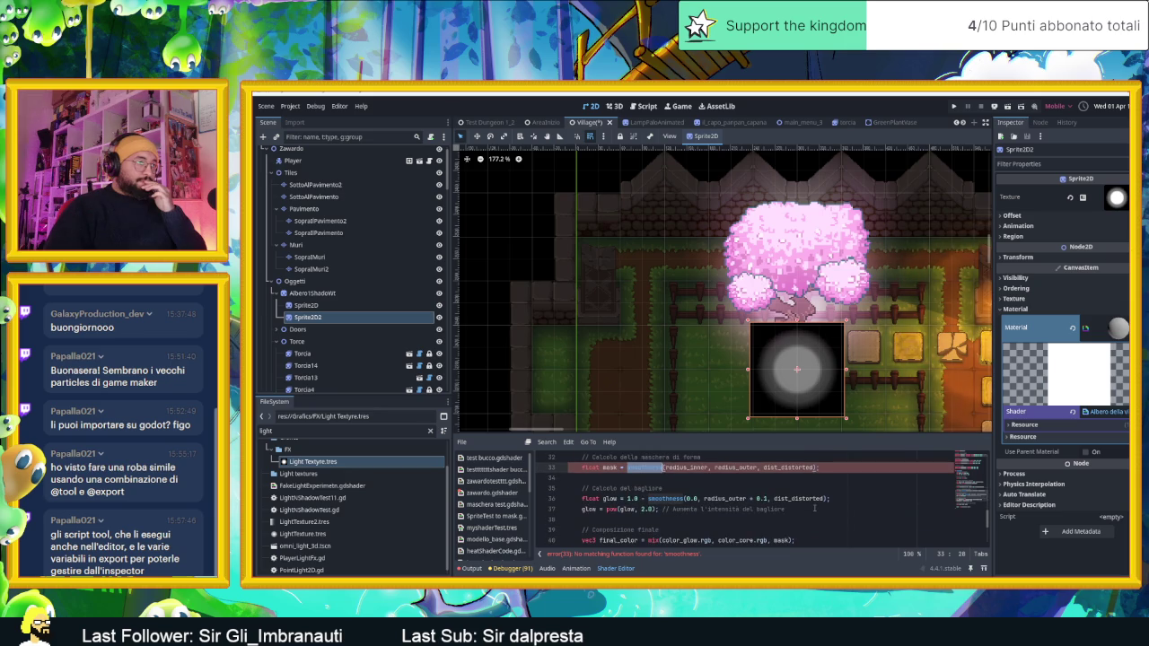
{"action": "scroll", "coordinate": [710, 508], "scroll_direction": "down", "scroll_amount": 4}
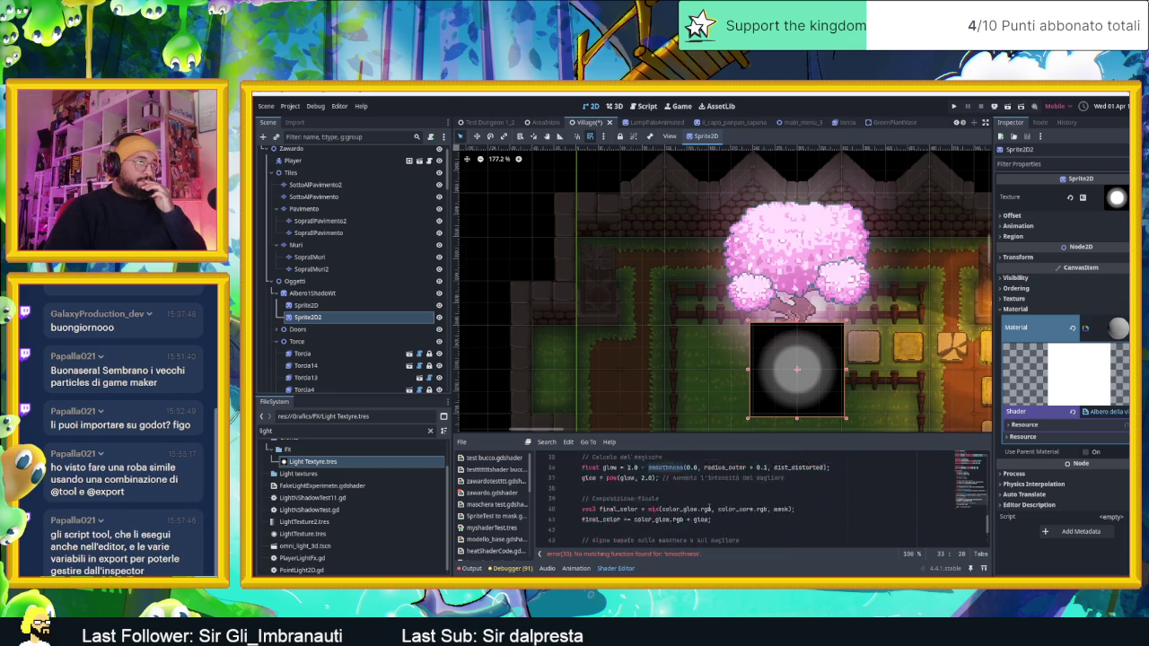
{"action": "scroll", "coordinate": [712, 508], "scroll_direction": "up", "scroll_amount": 15}
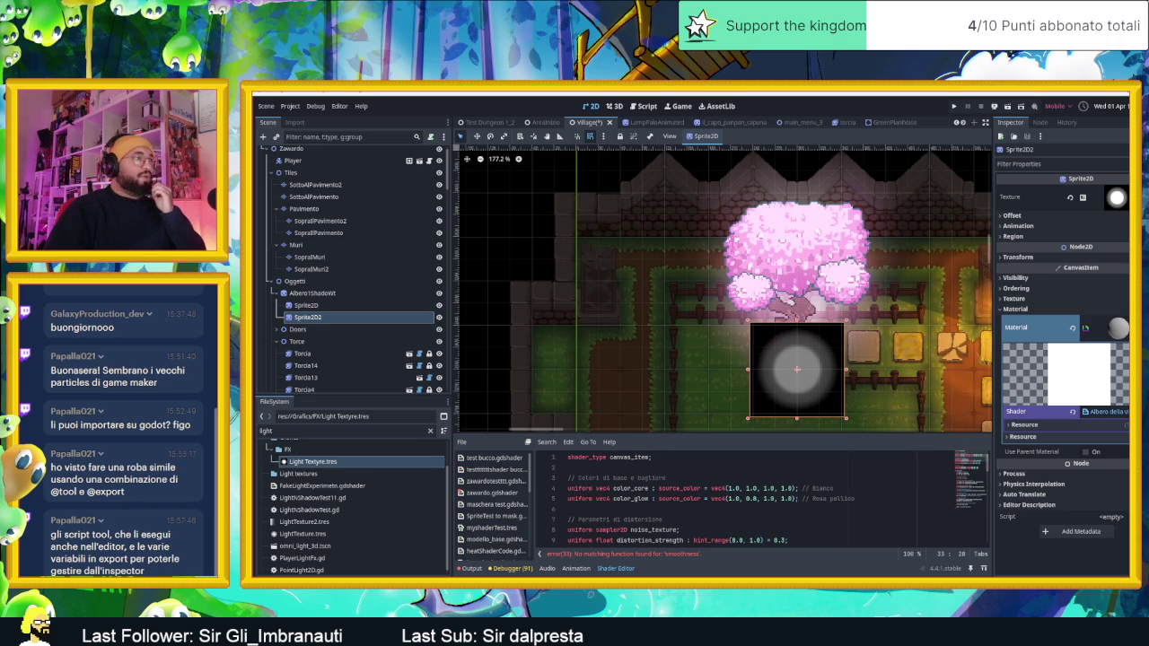
{"action": "key", "text": "alt+Tab"}
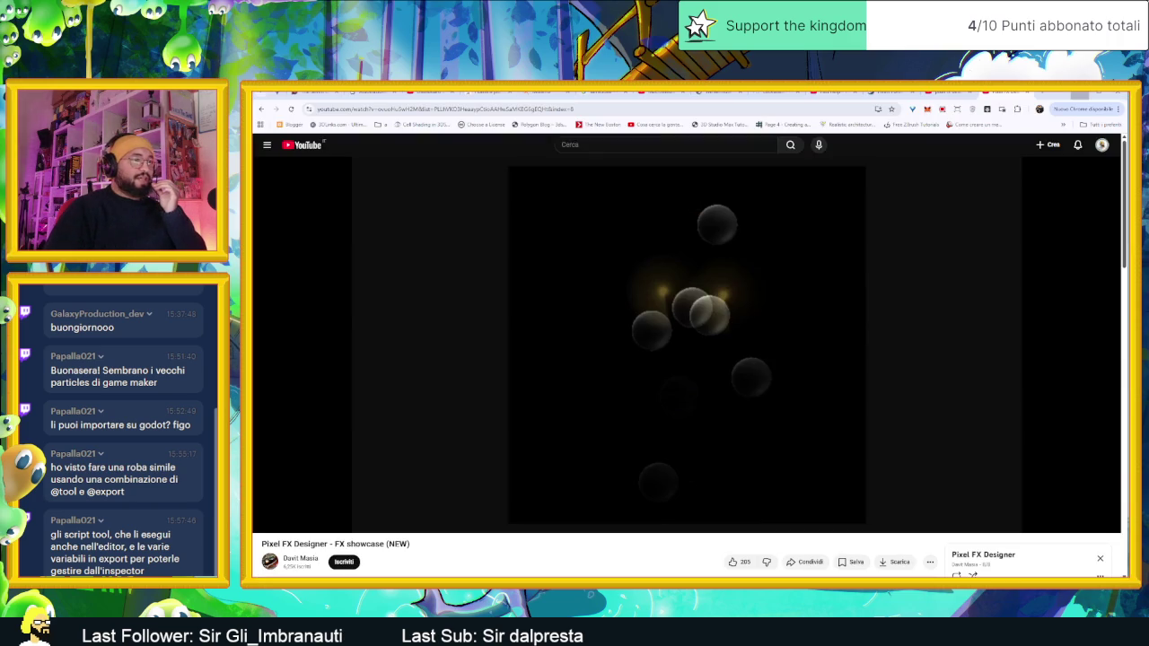
Step: Review Gemini's distortion-light shader code and 'Configura i Parametri' list, then return to Godot
{"action": "key", "text": "alt+Tab"}
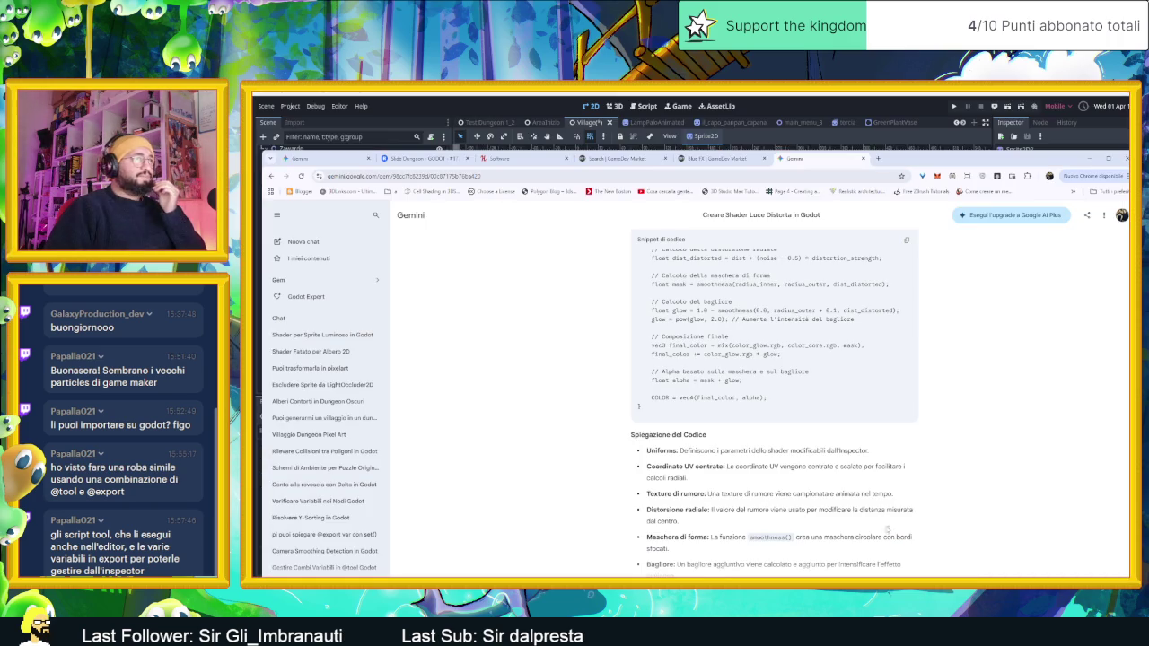
{"action": "scroll", "coordinate": [870, 503], "scroll_direction": "down", "scroll_amount": 5}
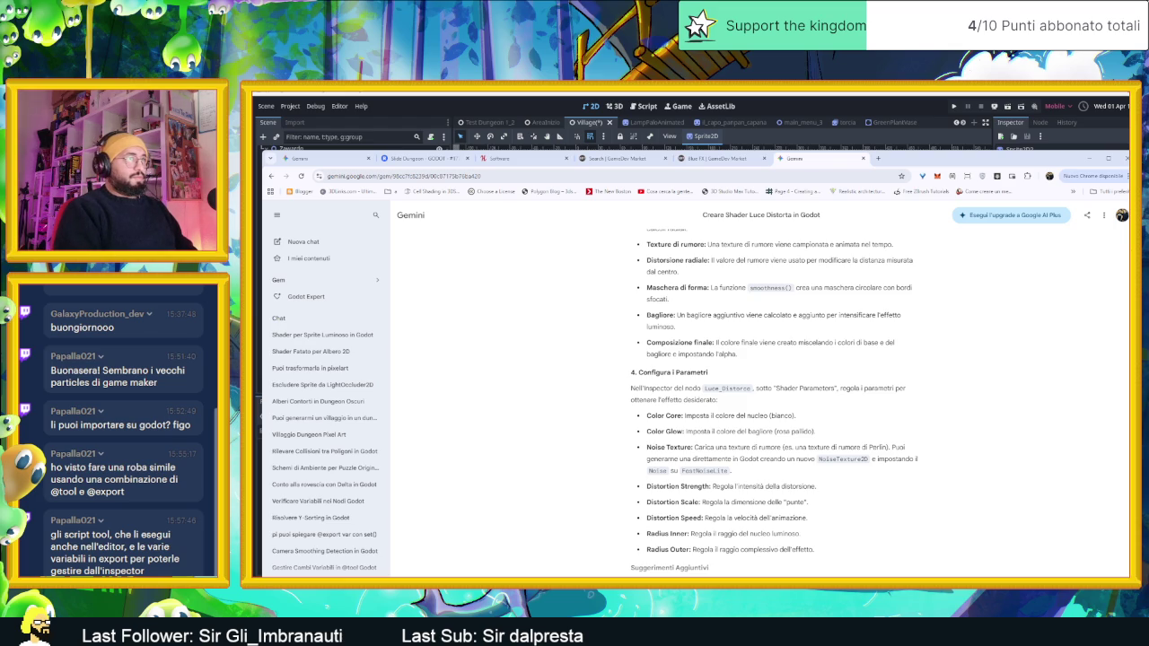
{"action": "scroll", "coordinate": [884, 411], "scroll_direction": "up", "scroll_amount": 5}
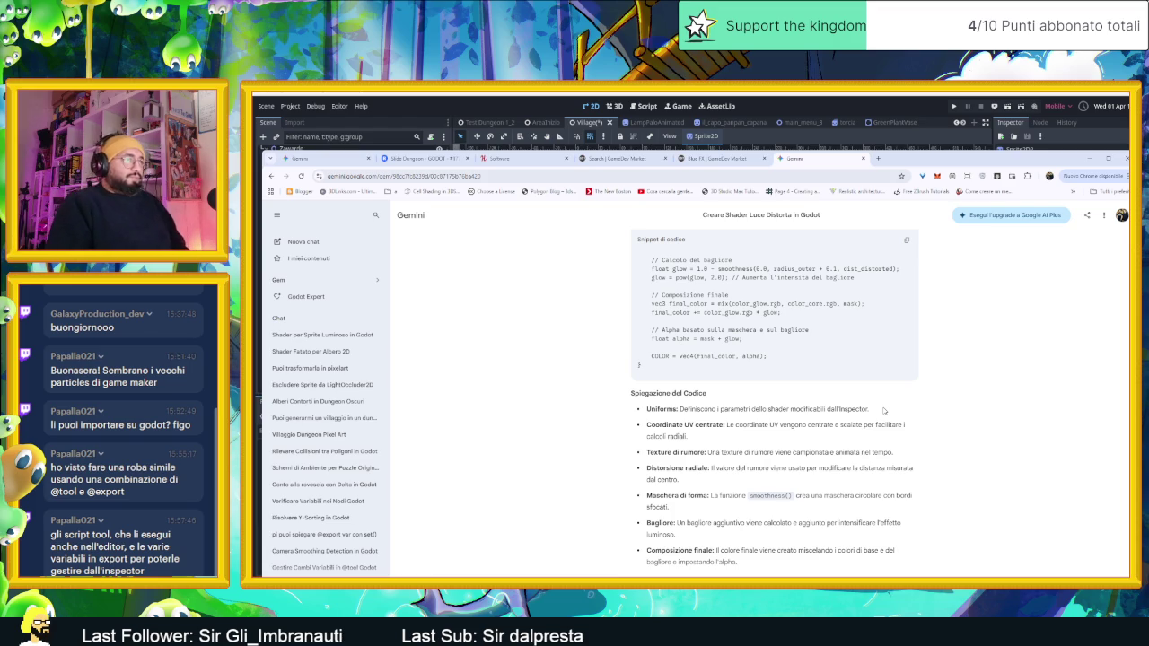
{"action": "scroll", "coordinate": [885, 410], "scroll_direction": "up", "scroll_amount": 3}
{"action": "scroll", "coordinate": [885, 410], "scroll_direction": "up", "scroll_amount": 5}
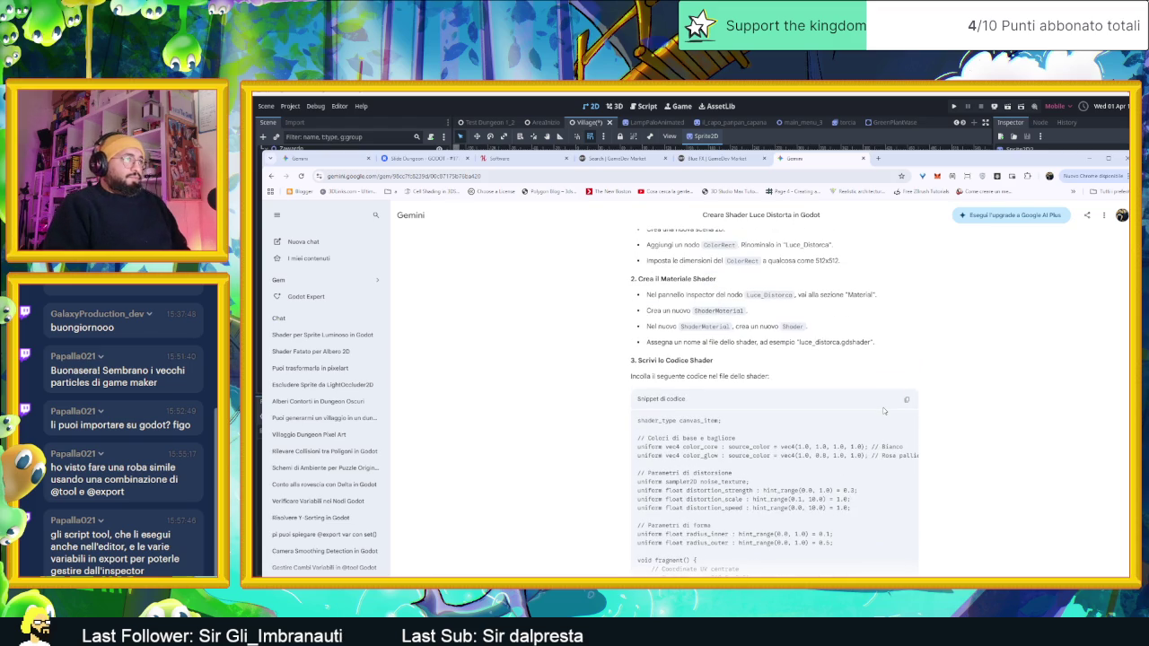
{"action": "scroll", "coordinate": [885, 411], "scroll_direction": "down", "scroll_amount": 5}
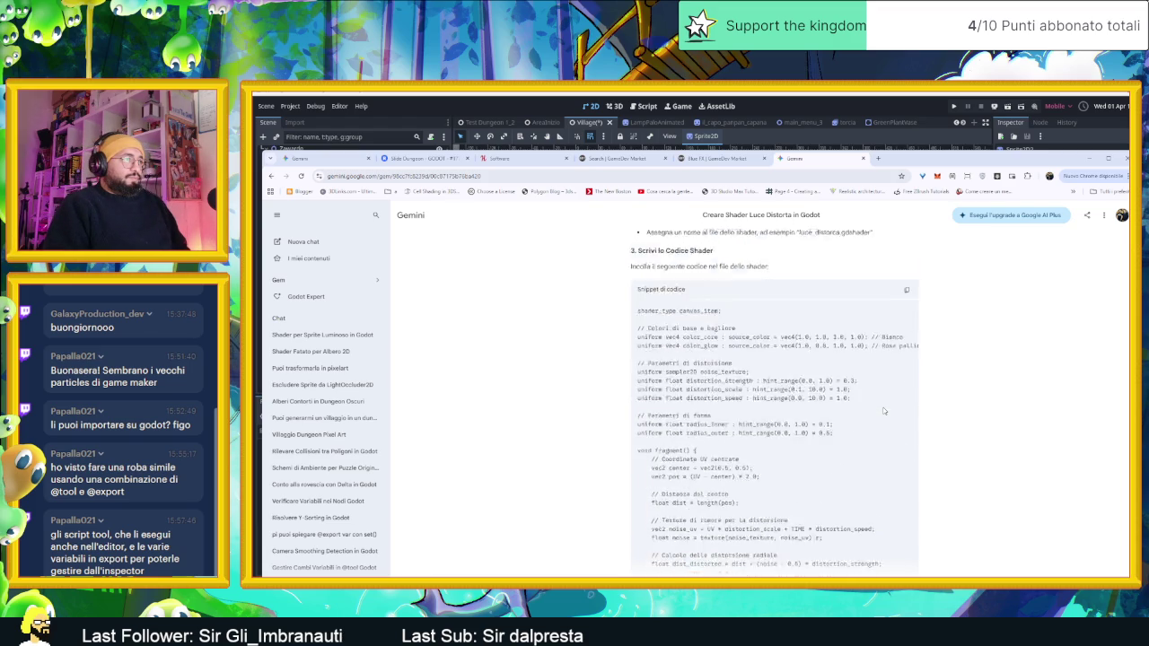
{"action": "scroll", "coordinate": [885, 407], "scroll_direction": "up", "scroll_amount": 2}
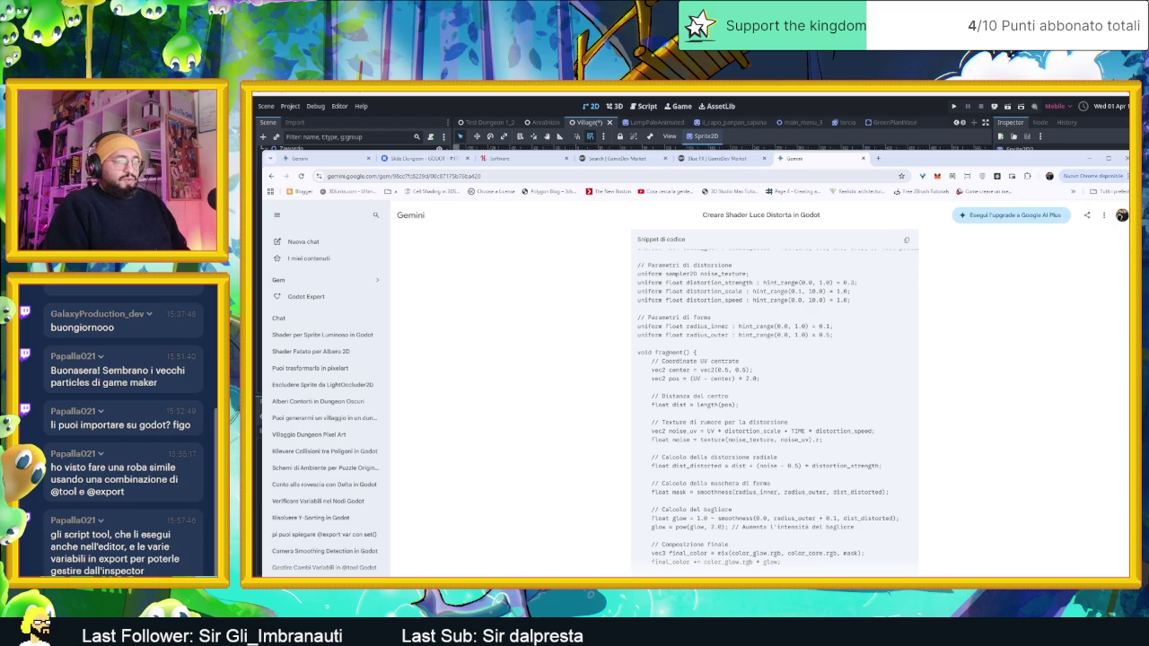
{"action": "scroll", "coordinate": [880, 518], "scroll_direction": "down", "scroll_amount": 3}
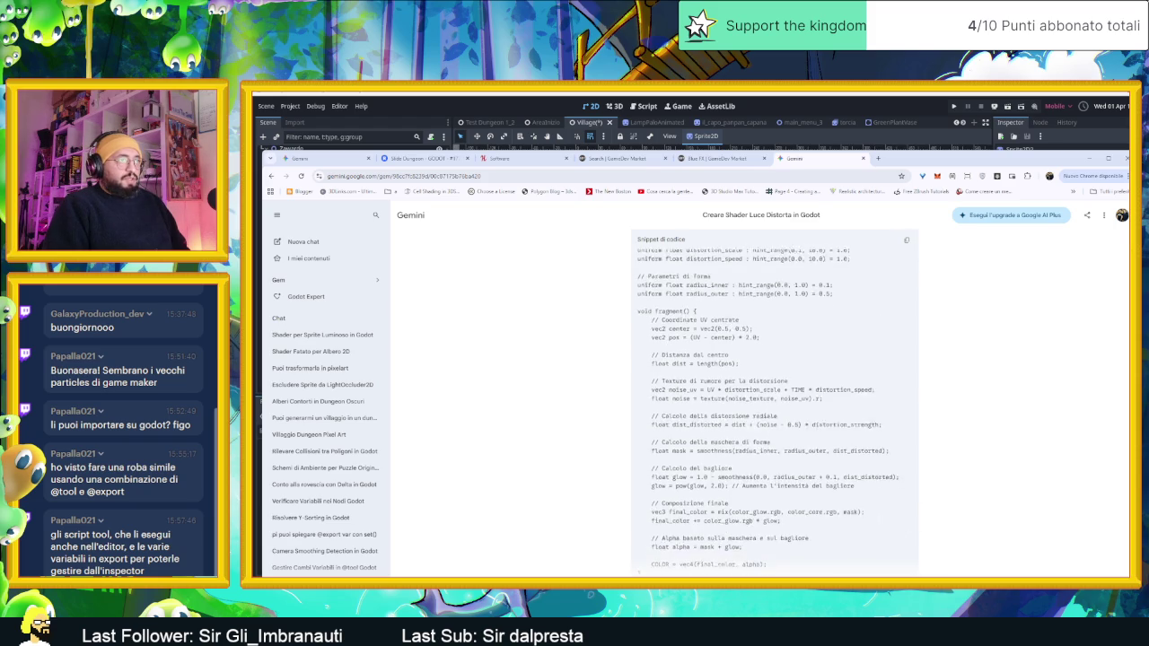
{"action": "key", "text": "alt+Tab"}
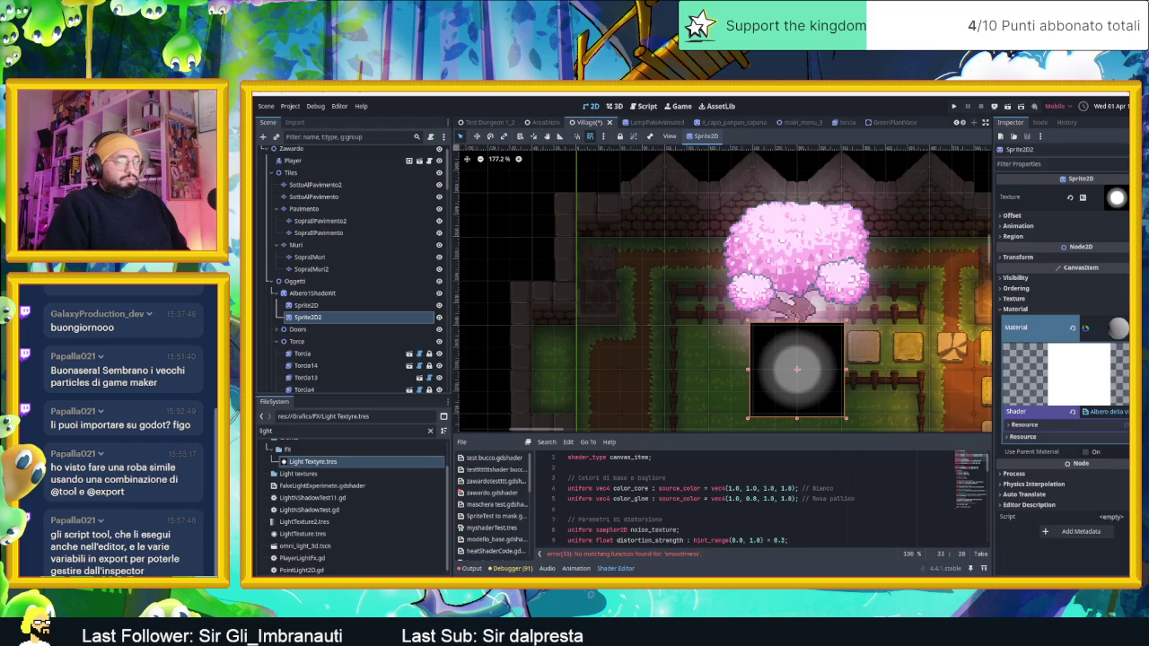
Step: Re-paste the shader code, find the mask calculation using smoothness near line 33, then switch to Gemini
{"action": "scroll", "coordinate": [707, 489], "scroll_direction": "down", "scroll_amount": 9}
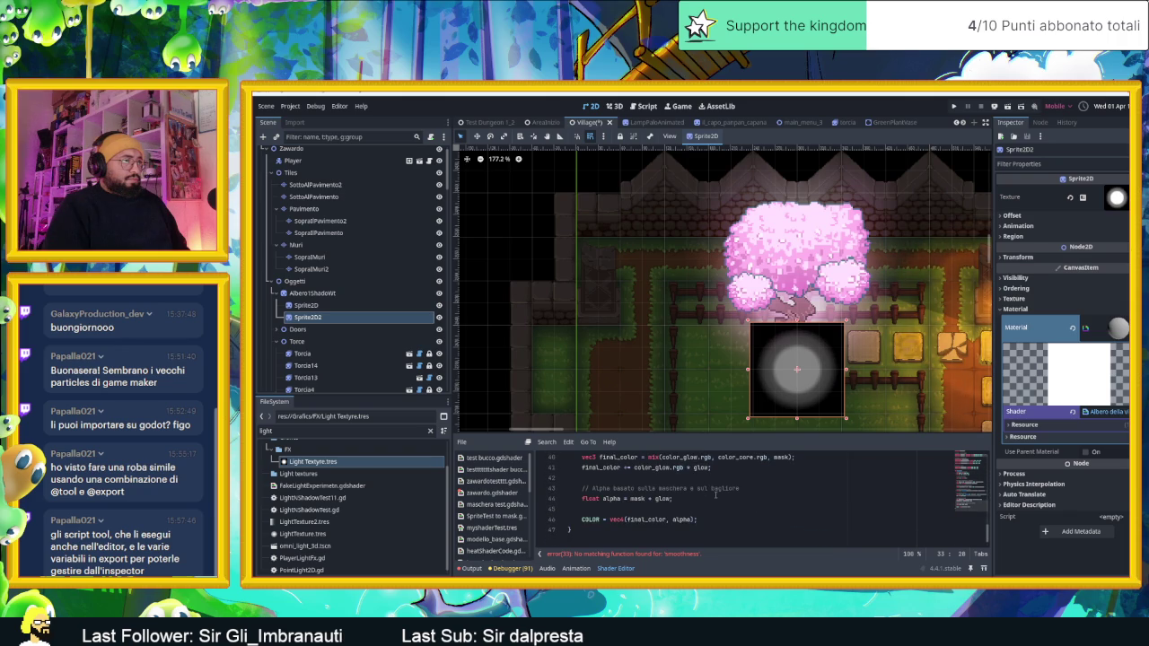
{"action": "key", "text": "ctrl+a"}
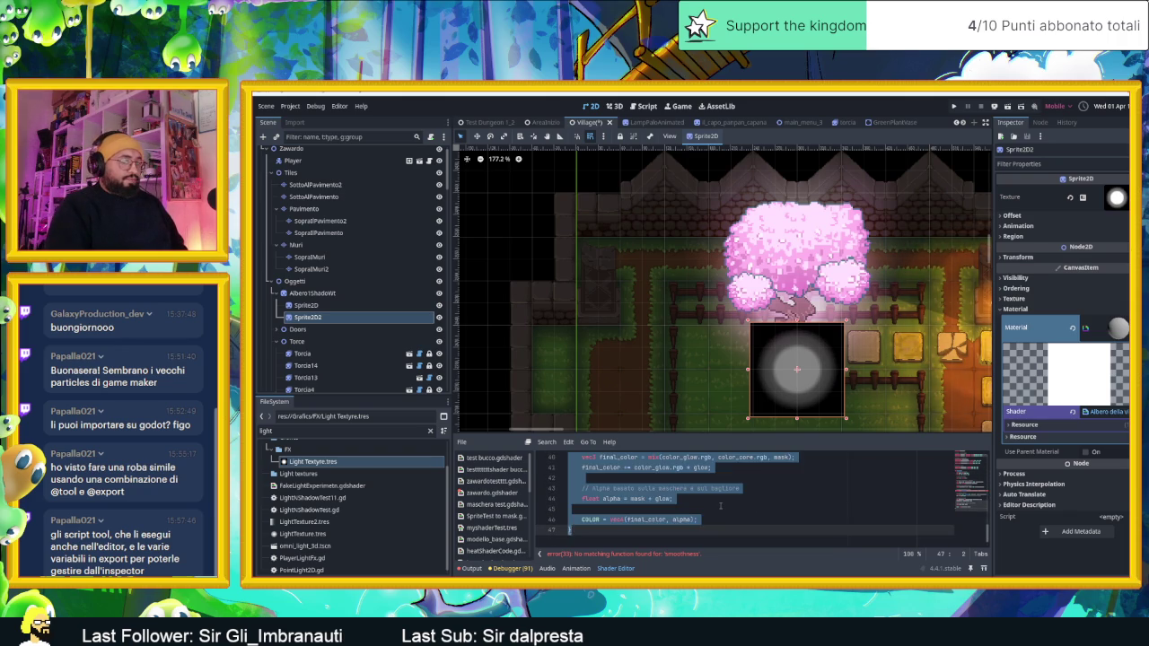
{"action": "key", "text": "ctrl+x"}
{"action": "key", "text": "ctrl+v"}
{"action": "left_click", "coordinate": [720, 503]}
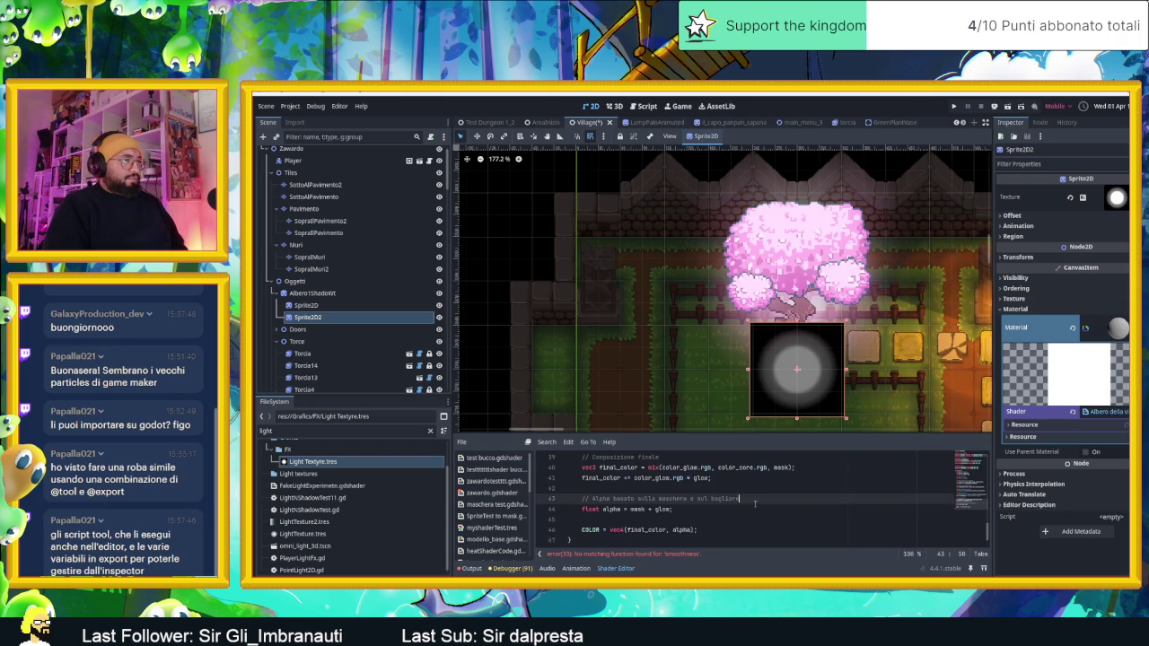
{"action": "left_click", "coordinate": [760, 487]}
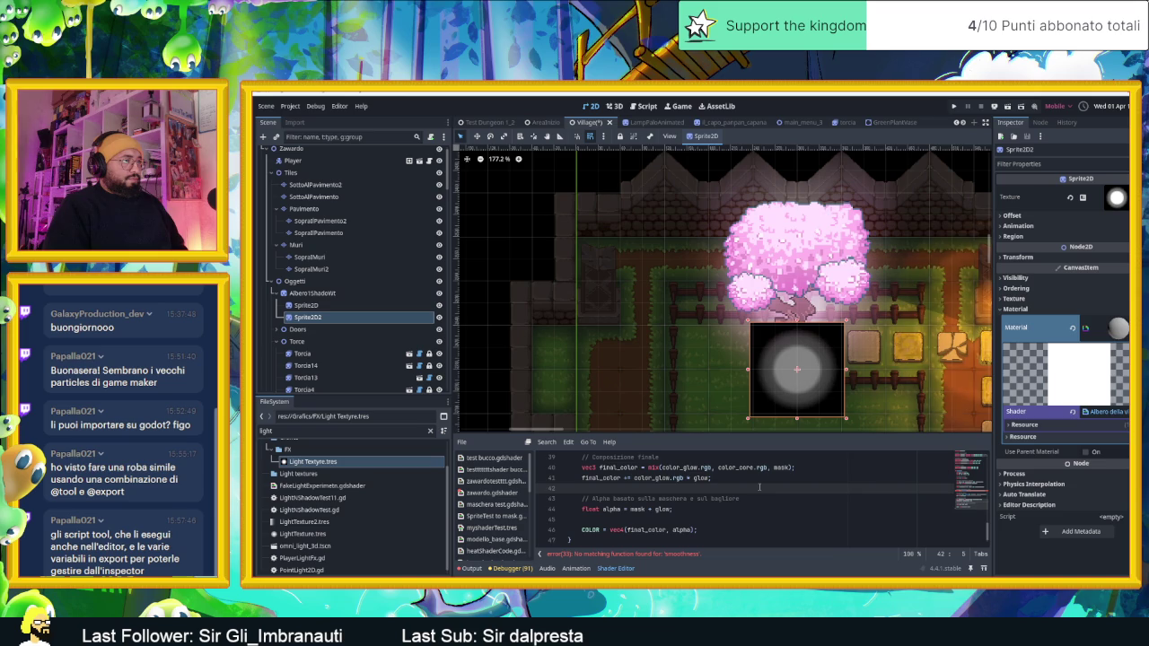
{"action": "scroll", "coordinate": [775, 506], "scroll_direction": "up", "scroll_amount": 4}
{"action": "left_click", "coordinate": [764, 510]}
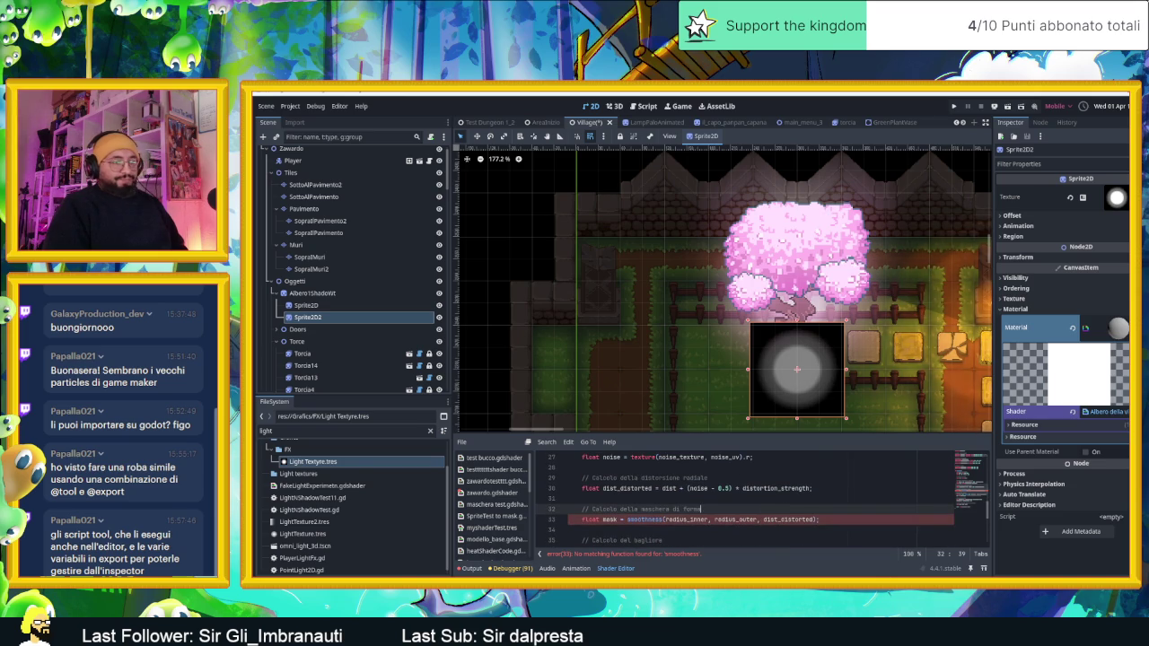
{"action": "key", "text": "alt+Tab"}
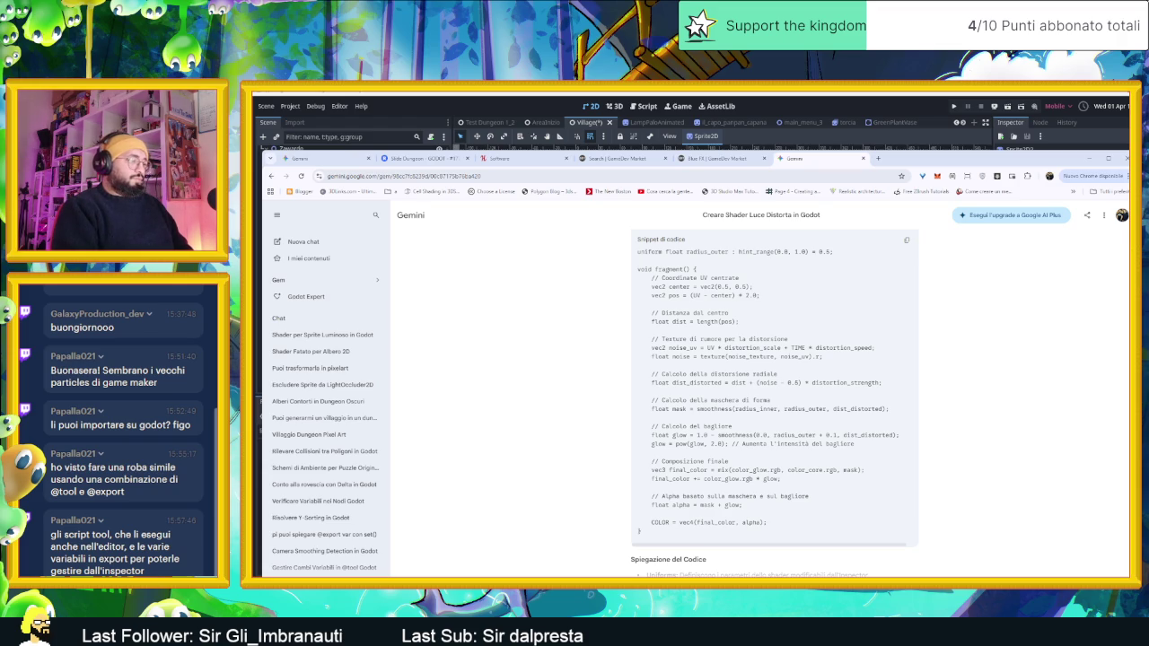
Step: Send Gemini 'smoothness() non esiste in godot 4', review its smoothstep fix, and return to the shader editor
{"action": "key", "text": "Return"}
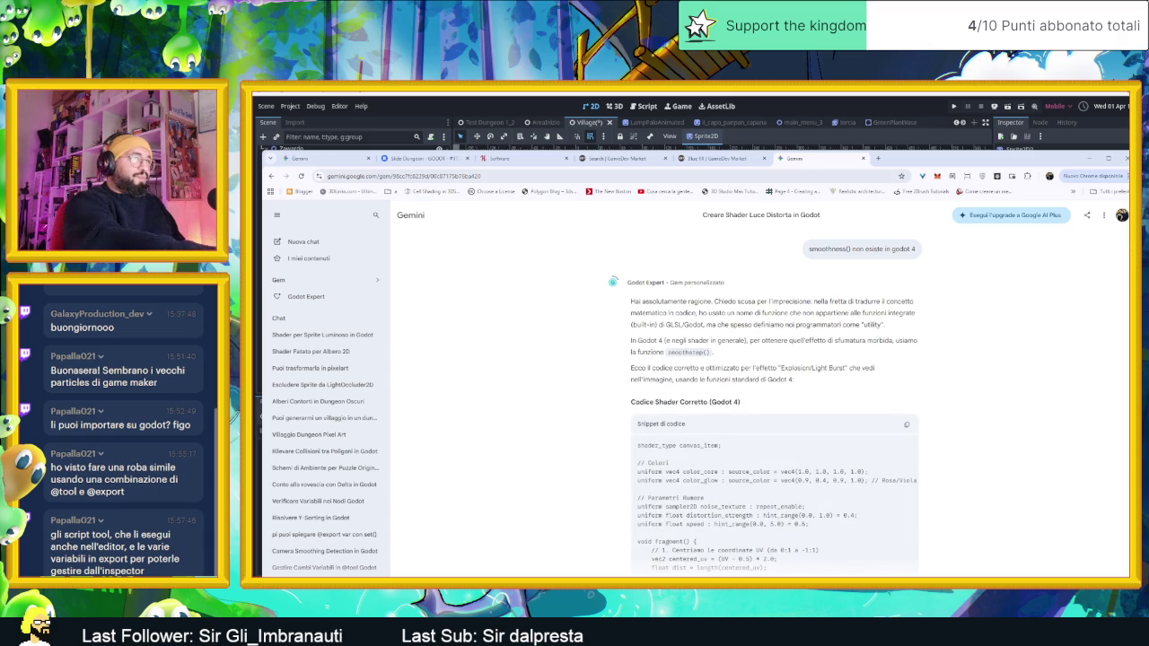
{"action": "scroll", "coordinate": [940, 478], "scroll_direction": "down", "scroll_amount": 10}
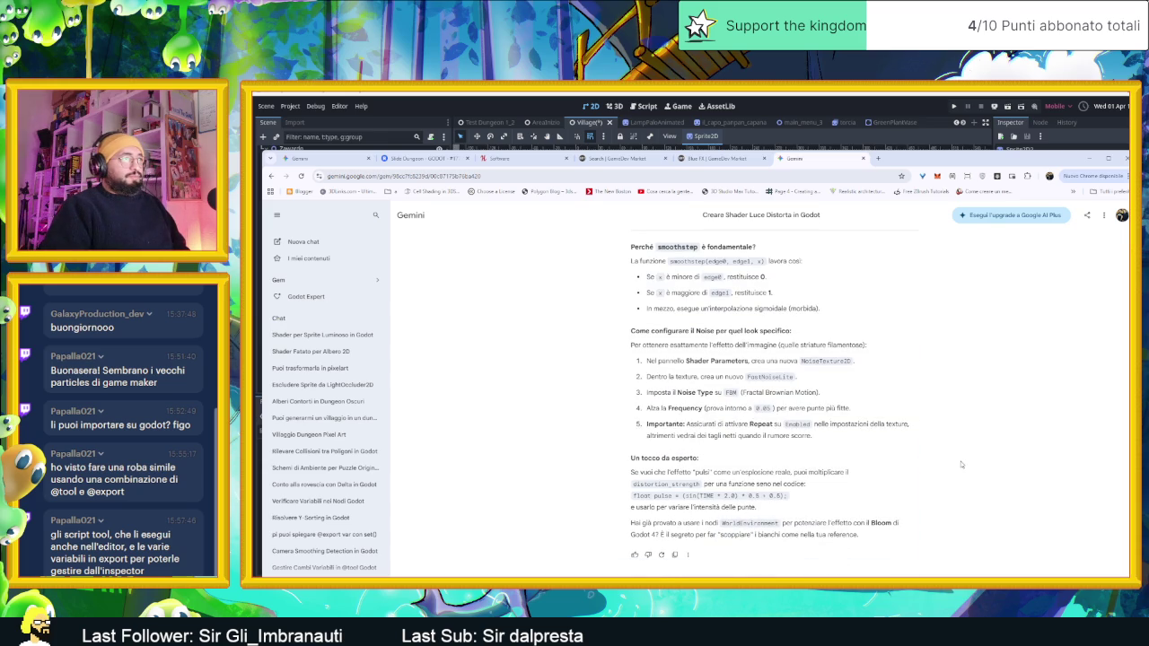
{"action": "scroll", "coordinate": [960, 460], "scroll_direction": "up", "scroll_amount": 10}
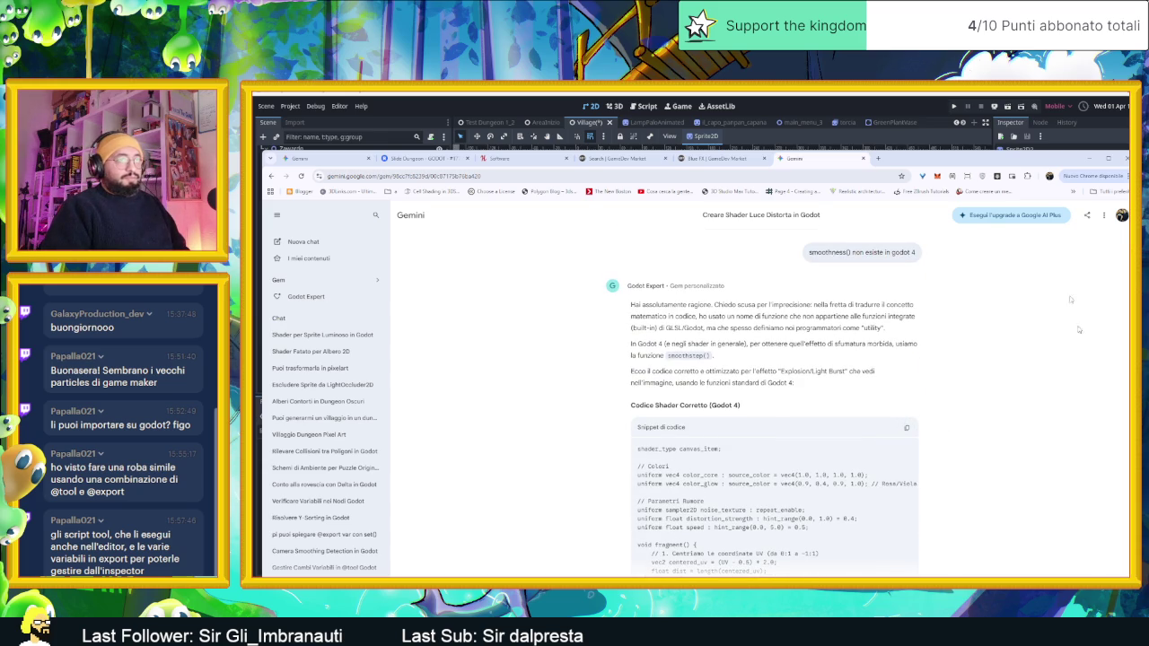
{"action": "key", "text": "alt+Tab"}
{"action": "left_click", "coordinate": [685, 536]}
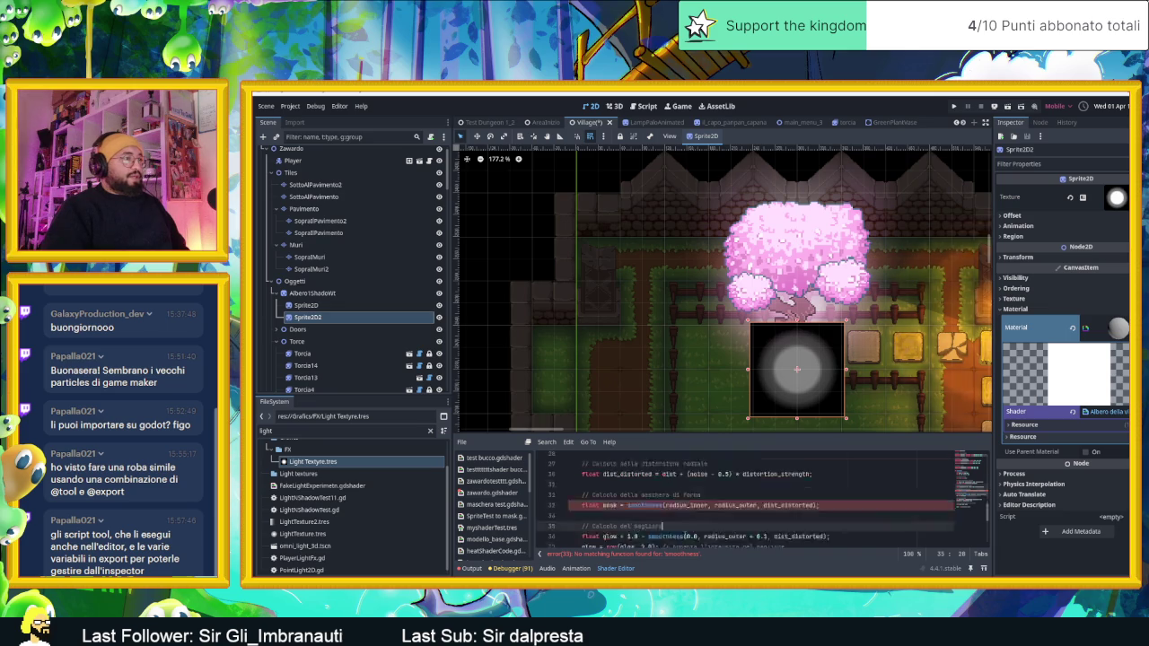
Step: Replace the old shader with Gemini's corrected smoothstep code and let it compile
{"action": "key", "text": "ctrl+a"}
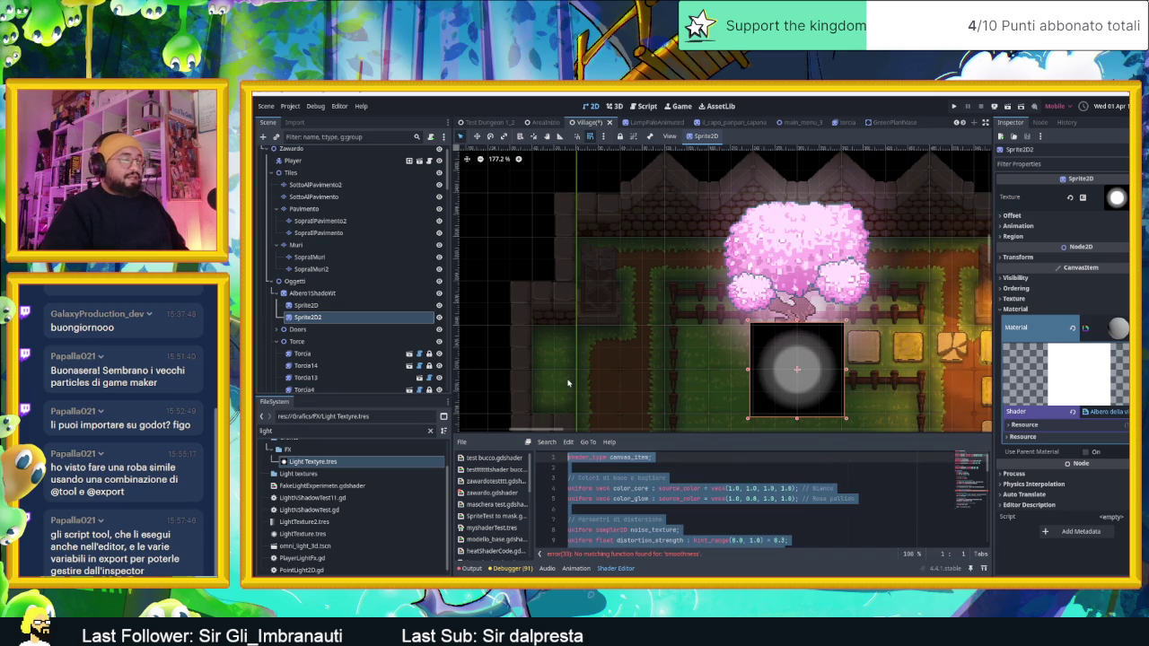
{"action": "key", "text": "BackSpace"}
{"action": "key", "text": "ctrl+v"}
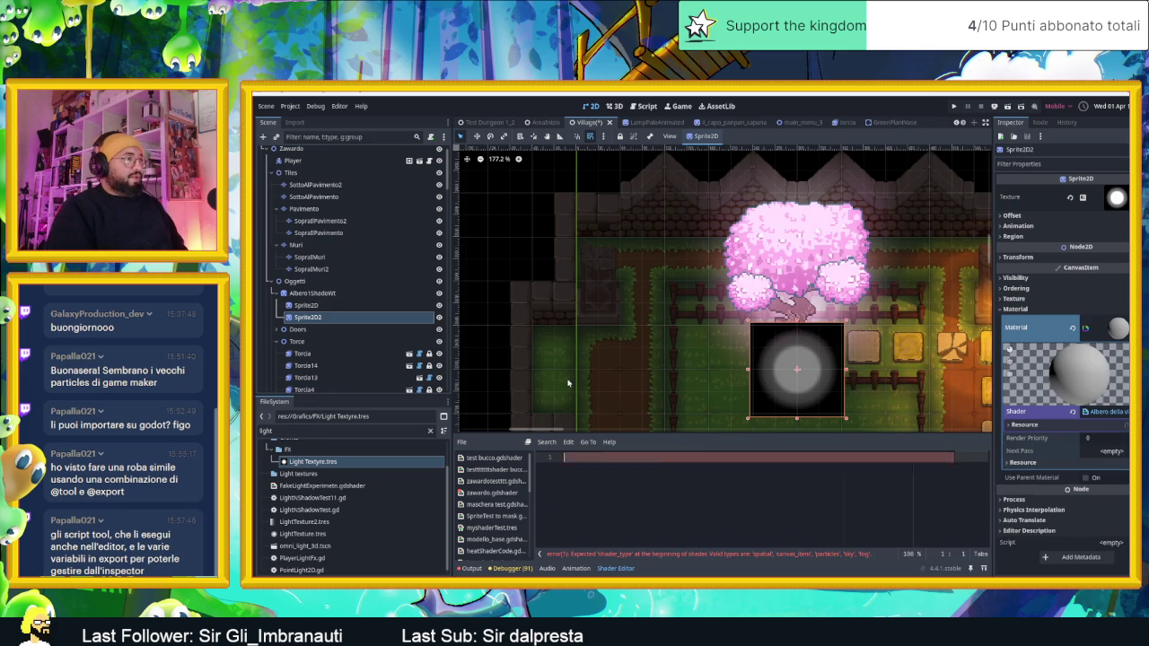
{"action": "left_click", "coordinate": [778, 518]}
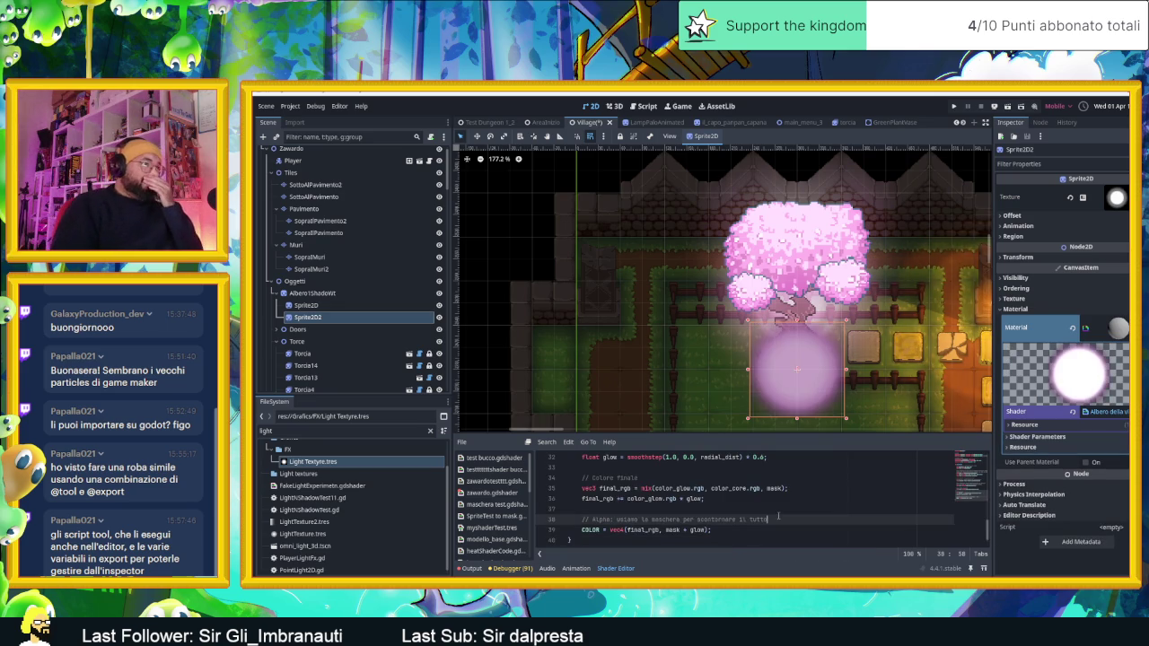
Step: Move the pink glow sprite up toward the tree trunk and pan across the garden
{"action": "scroll", "coordinate": [824, 377], "scroll_direction": "up", "scroll_amount": 2}
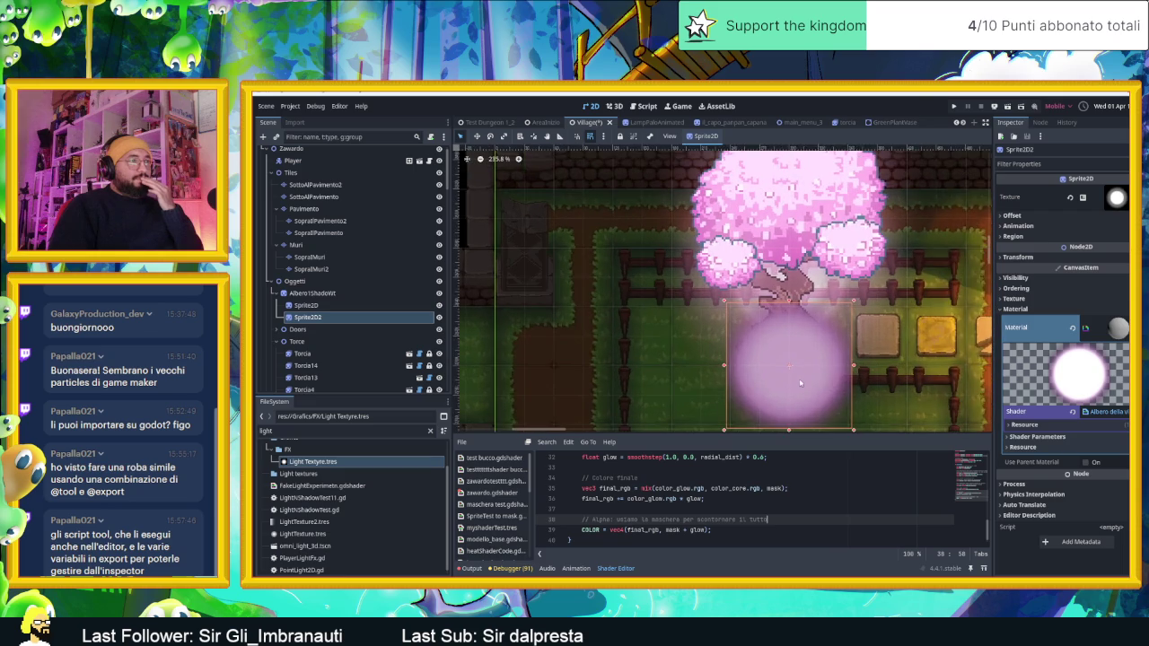
{"action": "mouse_move", "coordinate": [824, 377]}
{"action": "left_mouse_down"}
{"action": "mouse_move", "coordinate": [796, 259]}
{"action": "mouse_move", "coordinate": [623, 252]}
{"action": "mouse_move", "coordinate": [544, 290]}
{"action": "mouse_move", "coordinate": [583, 344]}
{"action": "left_mouse_up"}
{"action": "scroll", "coordinate": [561, 333], "scroll_direction": "up", "scroll_amount": 6}
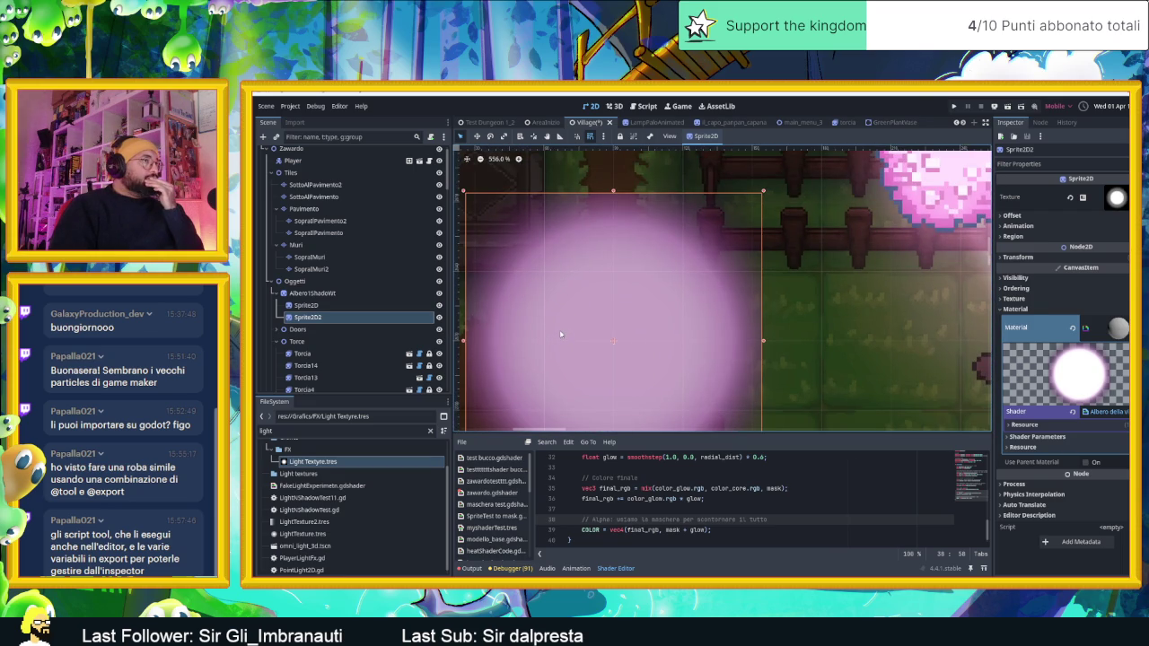
{"action": "scroll", "coordinate": [560, 334], "scroll_direction": "down", "scroll_amount": 2}
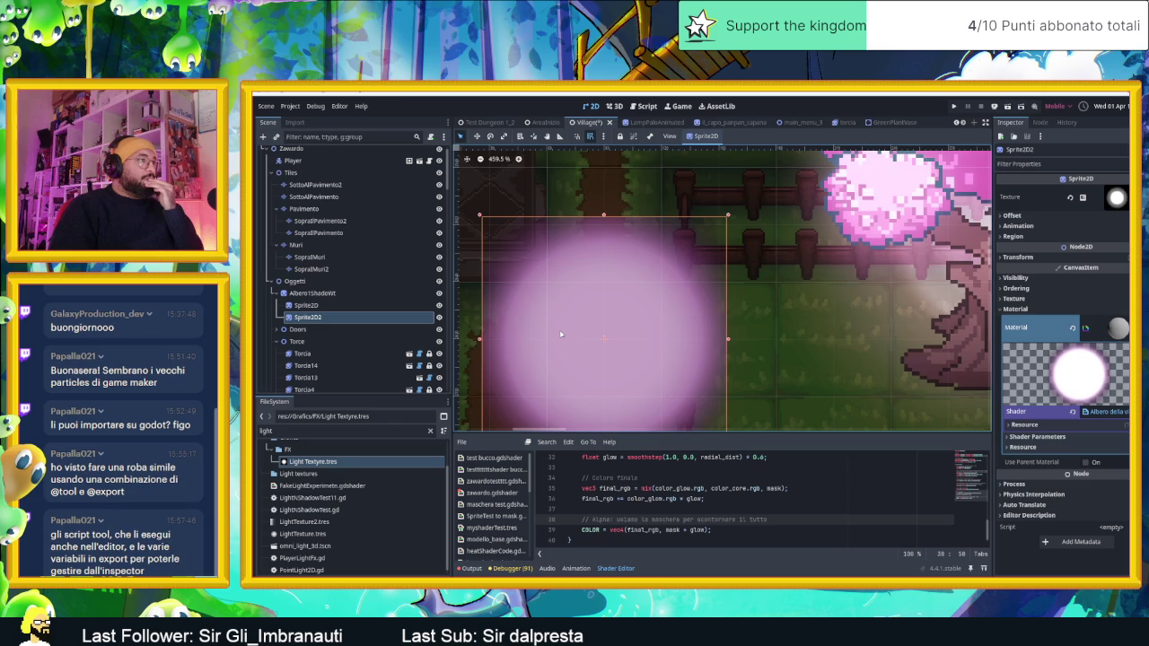
{"action": "scroll", "coordinate": [561, 337], "scroll_direction": "down", "scroll_amount": 1}
{"action": "left_click_drag", "start_coordinate": [594, 335], "coordinate": [670, 315]}
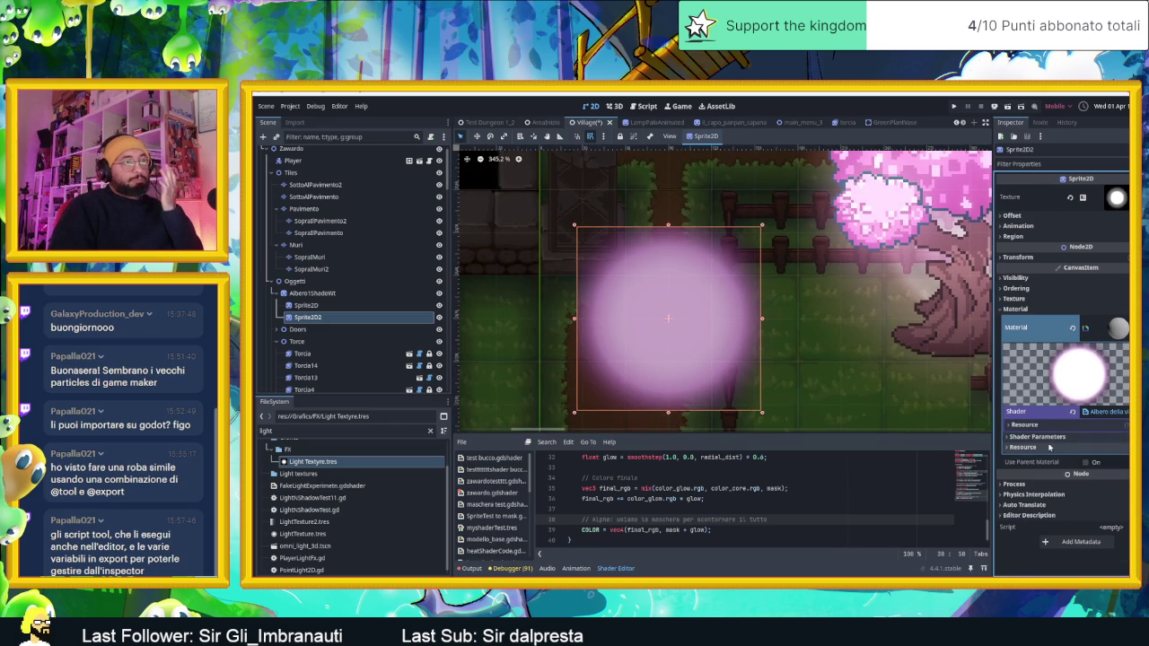
Step: Set the glow shader's Distortion Strength to 0.077 and open the Noise Texture's new-texture choices
{"action": "left_click", "coordinate": [1041, 436]}
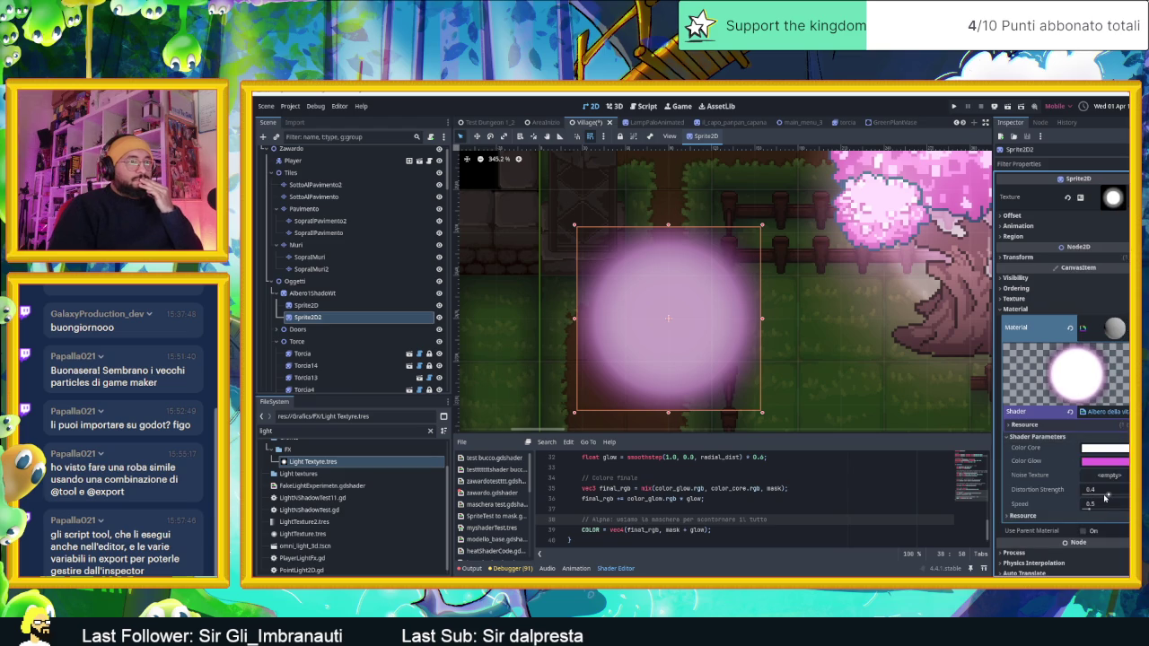
{"action": "mouse_move", "coordinate": [1105, 497]}
{"action": "left_mouse_down"}
{"action": "mouse_move", "coordinate": [1127, 496]}
{"action": "mouse_move", "coordinate": [1085, 499]}
{"action": "left_mouse_up"}
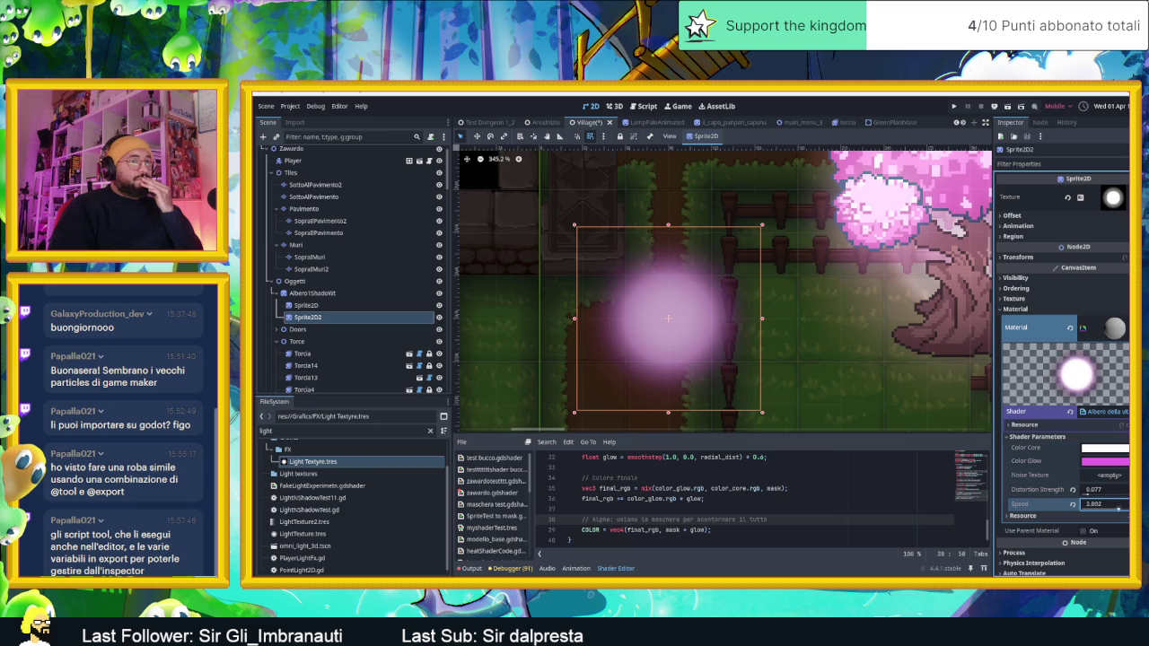
{"action": "scroll", "coordinate": [677, 329], "scroll_direction": "up", "scroll_amount": 5}
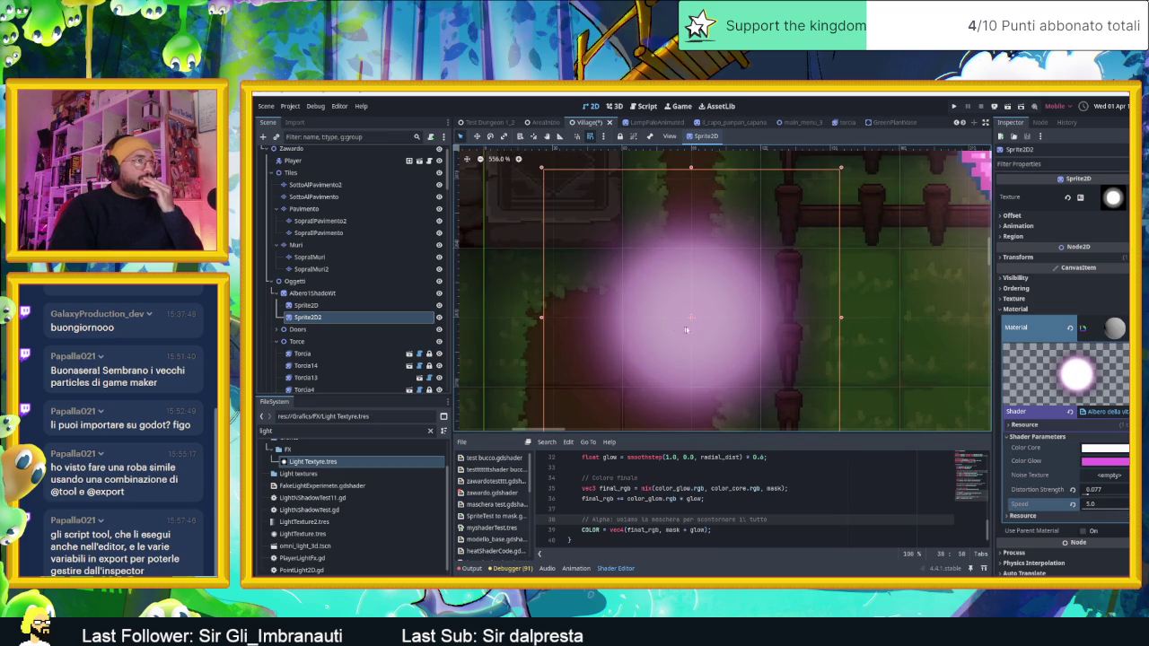
{"action": "scroll", "coordinate": [732, 357], "scroll_direction": "up", "scroll_amount": 2}
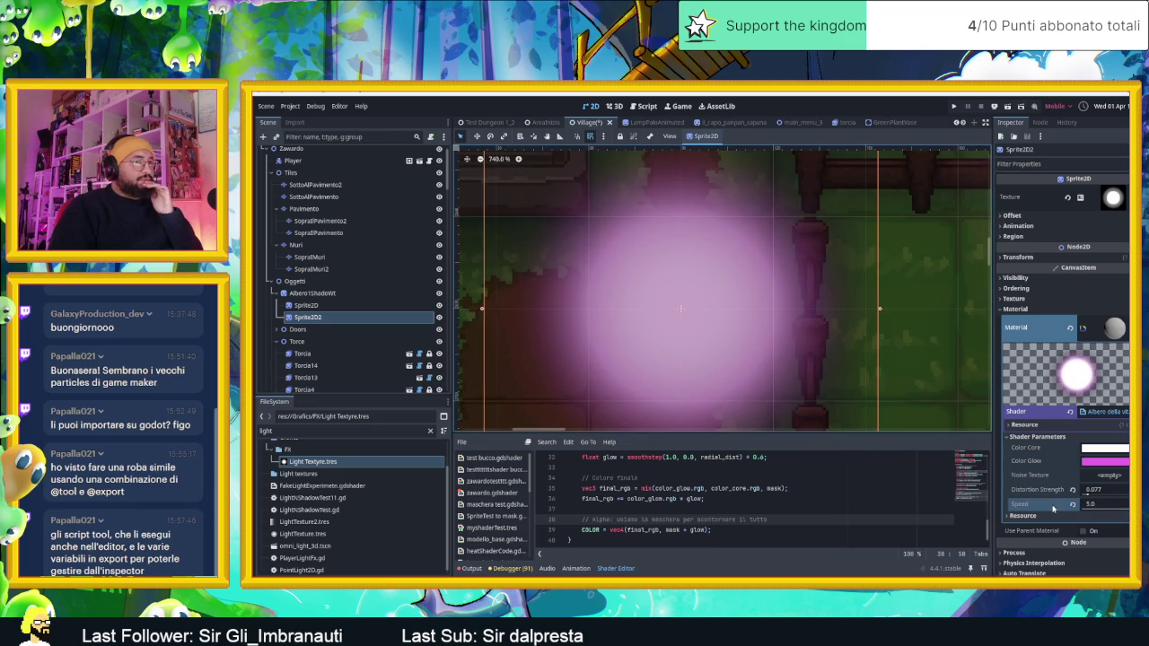
{"action": "key", "text": "ctrl+minus"}
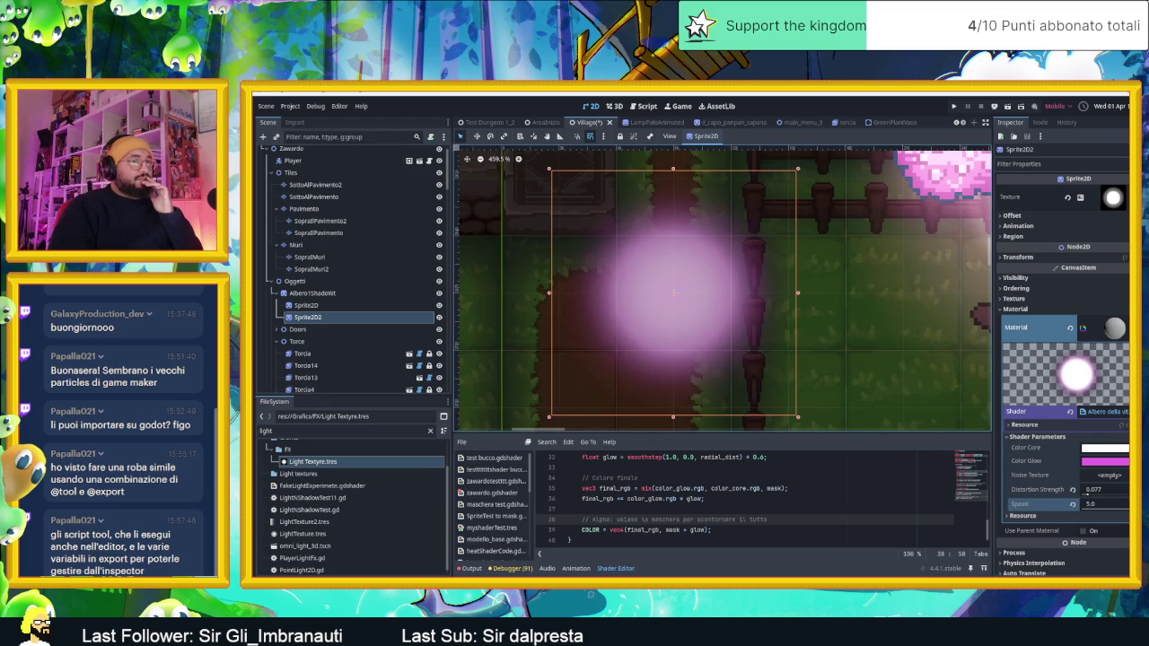
{"action": "left_click", "coordinate": [1107, 475]}
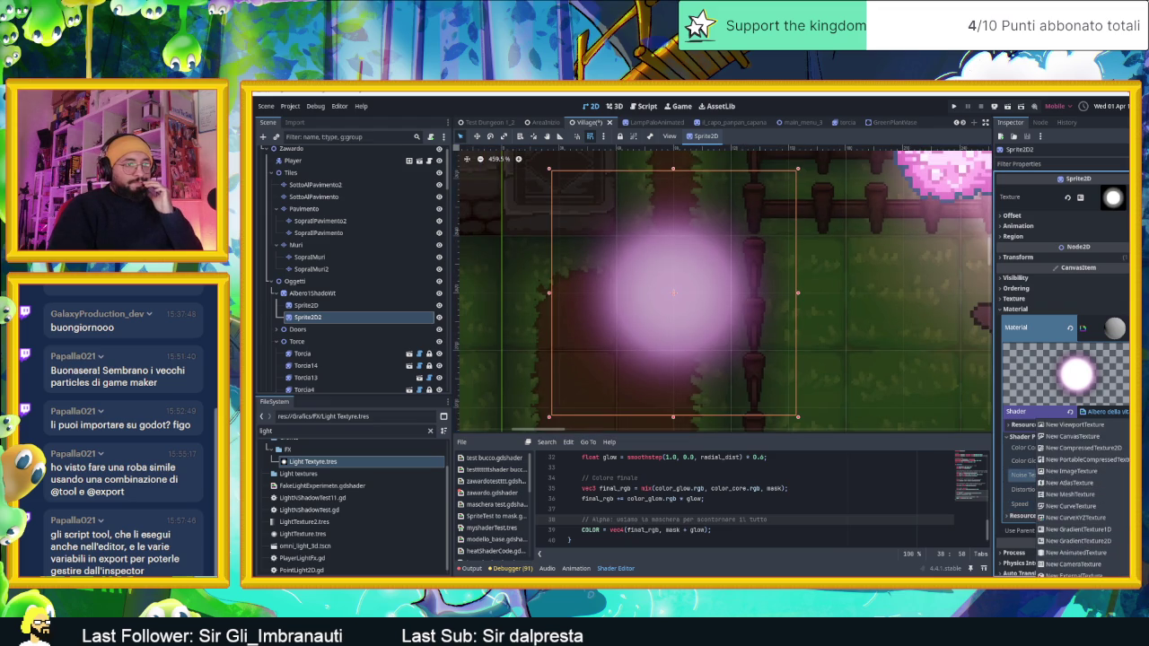
Step: Assign a new NoiseTexture2D to the shader's Noise Texture and raise Distortion Strength
{"action": "left_click", "coordinate": [702, 290]}
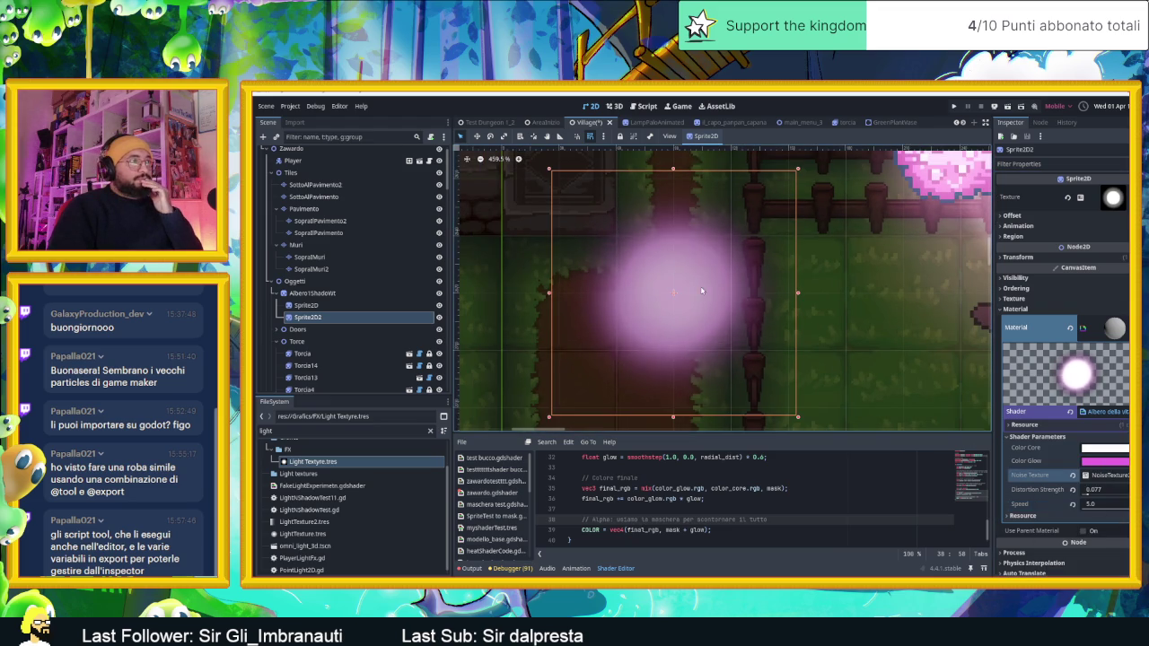
{"action": "scroll", "coordinate": [702, 290], "scroll_direction": "down", "scroll_amount": 1}
{"action": "scroll", "coordinate": [702, 290], "scroll_direction": "down", "scroll_amount": 1}
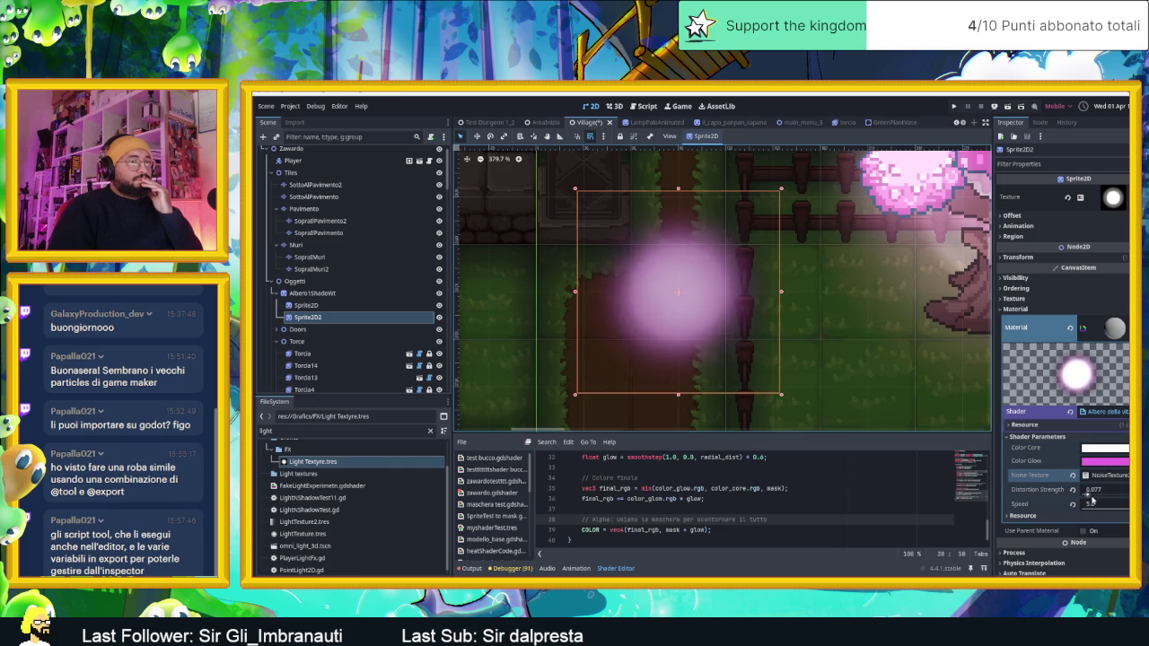
{"action": "left_click_drag", "start_coordinate": [1096, 496], "coordinate": [1103, 497]}
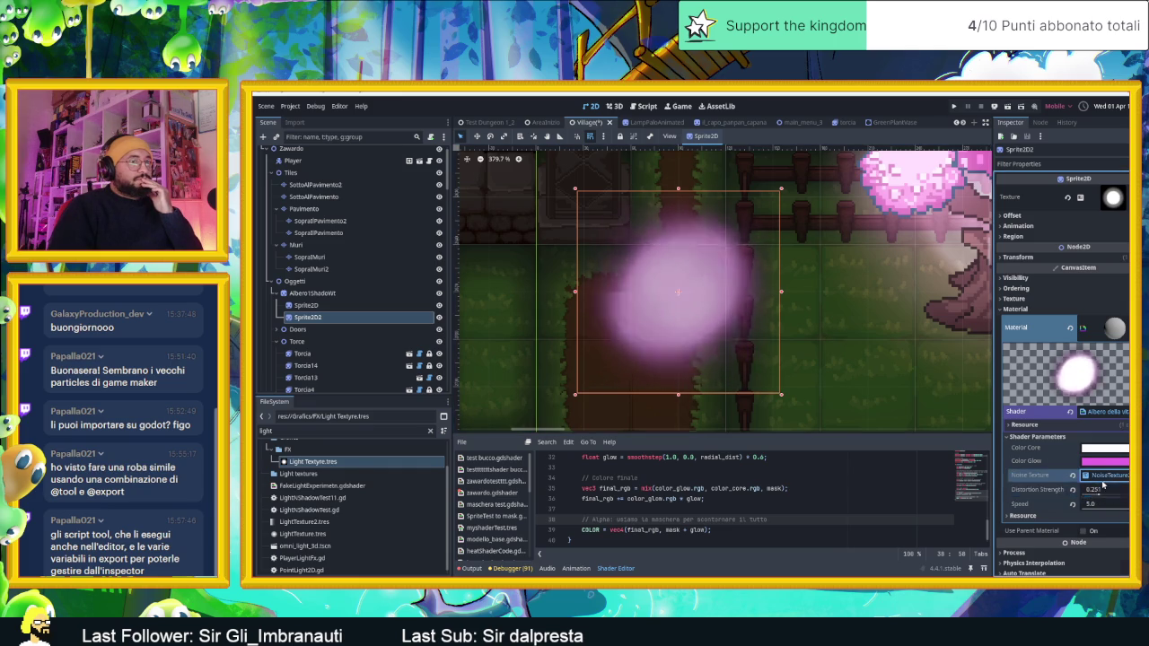
Step: Turn on Invert and Seamless with a larger blend skirt, briefly toggling As Normal Map on and off
{"action": "left_click", "coordinate": [1104, 475]}
{"action": "scroll", "coordinate": [1108, 509], "scroll_direction": "down", "scroll_amount": 1}
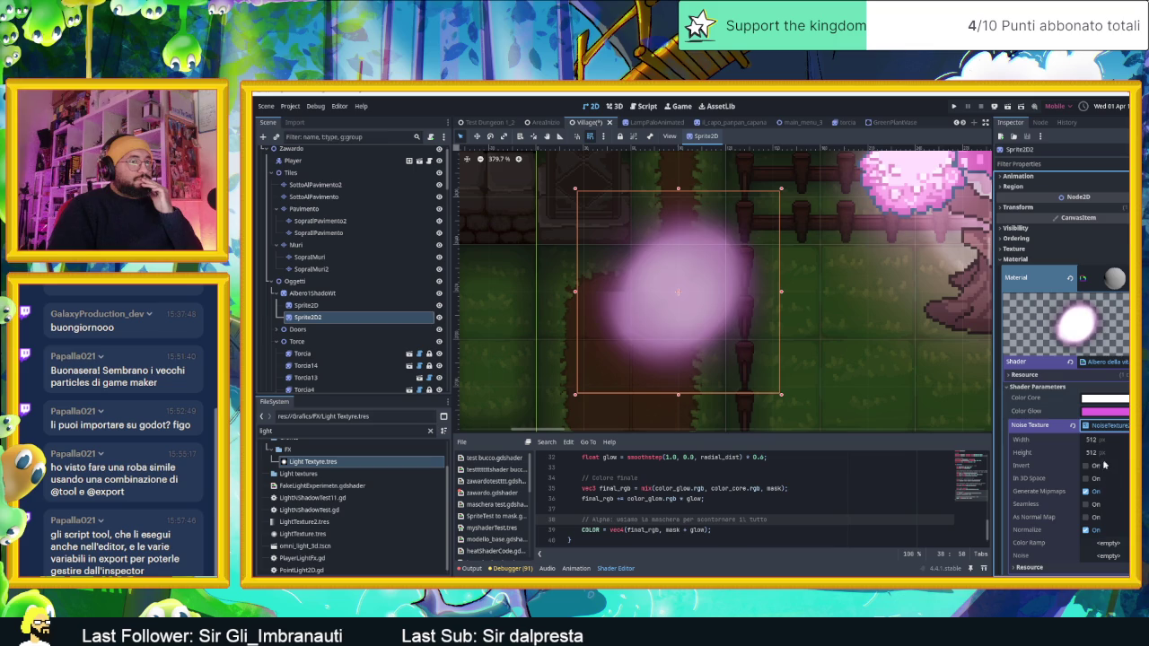
{"action": "left_click", "coordinate": [1088, 467]}
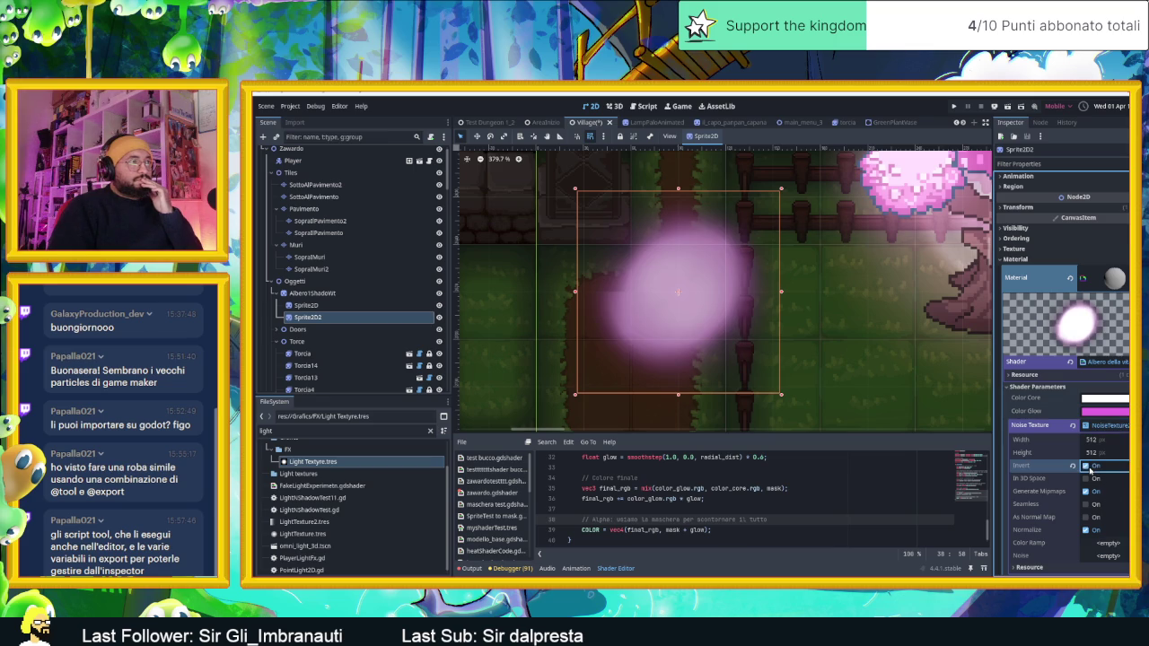
{"action": "left_click", "coordinate": [1087, 480]}
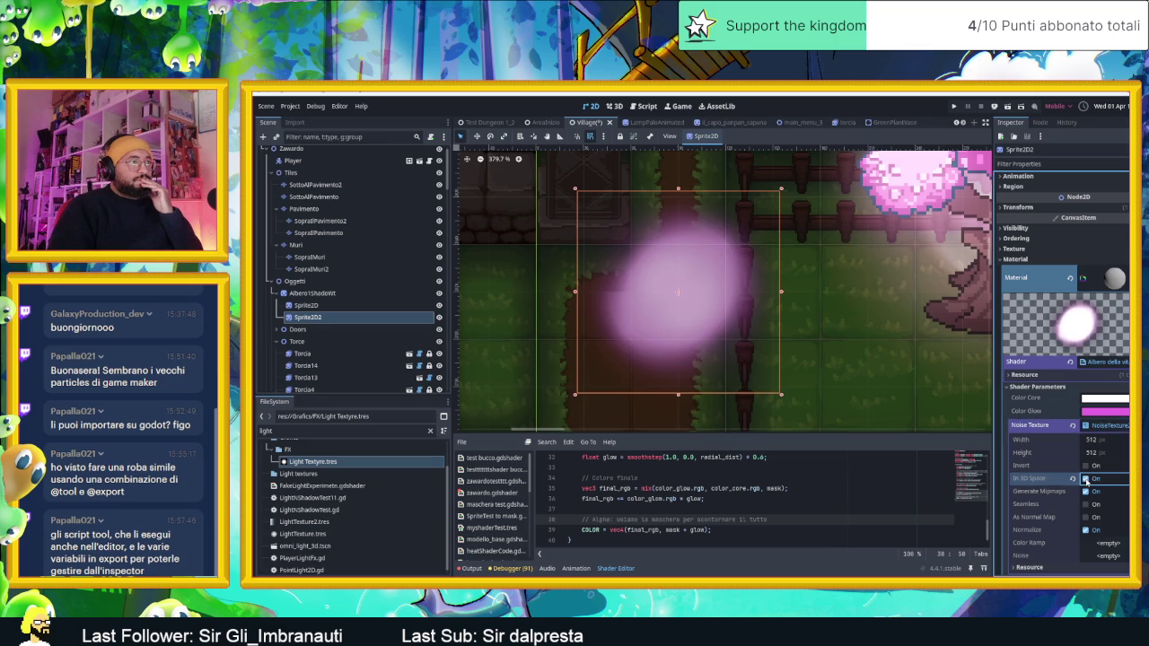
{"action": "left_click", "coordinate": [1087, 504]}
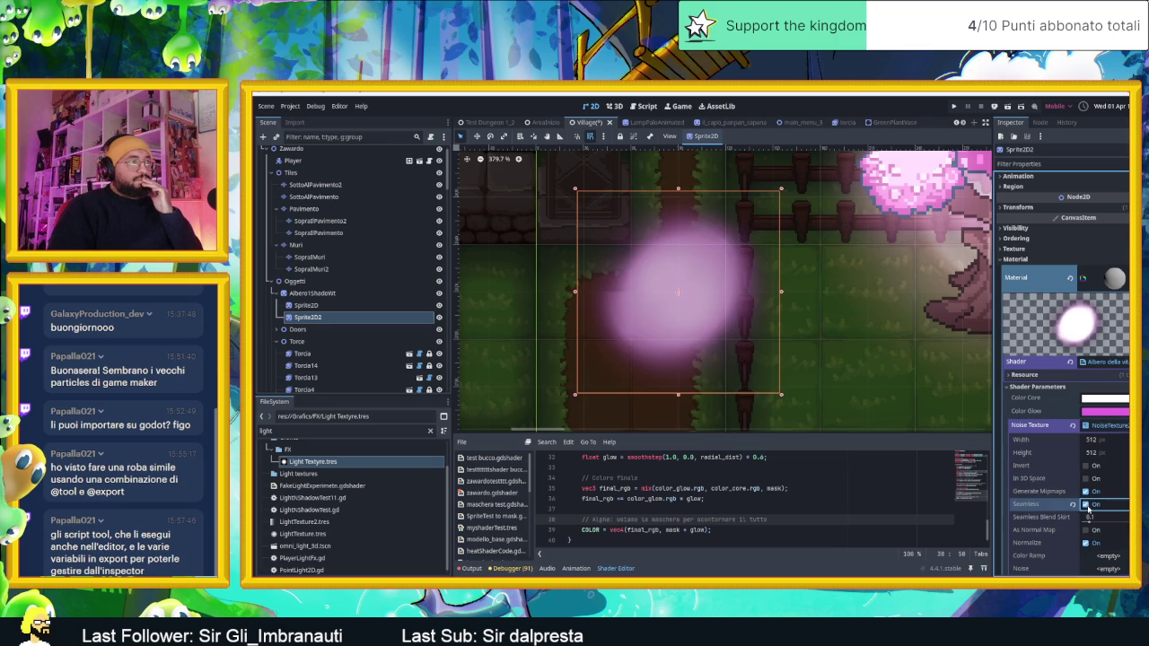
{"action": "scroll", "coordinate": [1089, 508], "scroll_direction": "down", "scroll_amount": 1}
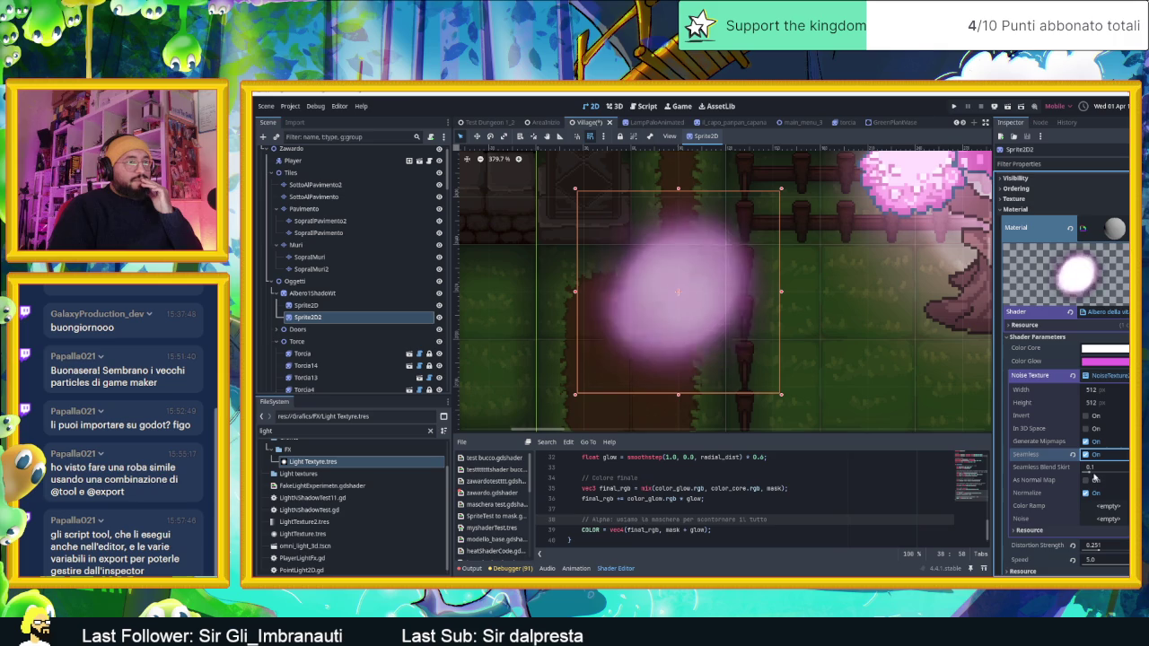
{"action": "left_click_drag", "start_coordinate": [1089, 471], "coordinate": [1122, 473]}
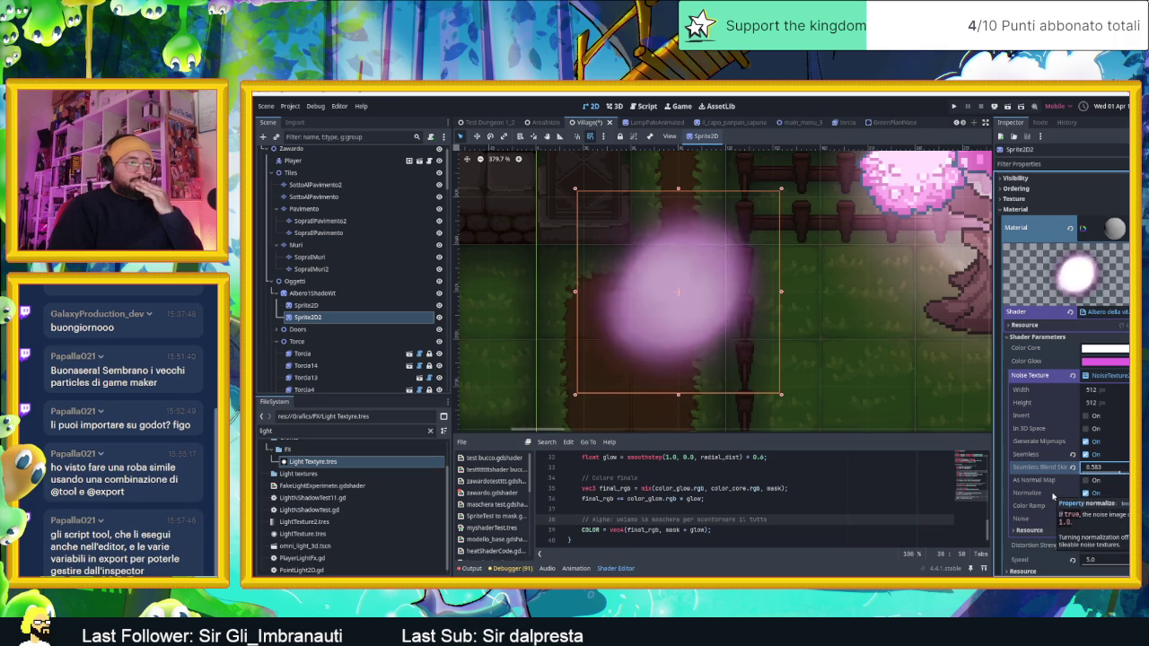
{"action": "left_click", "coordinate": [1089, 481]}
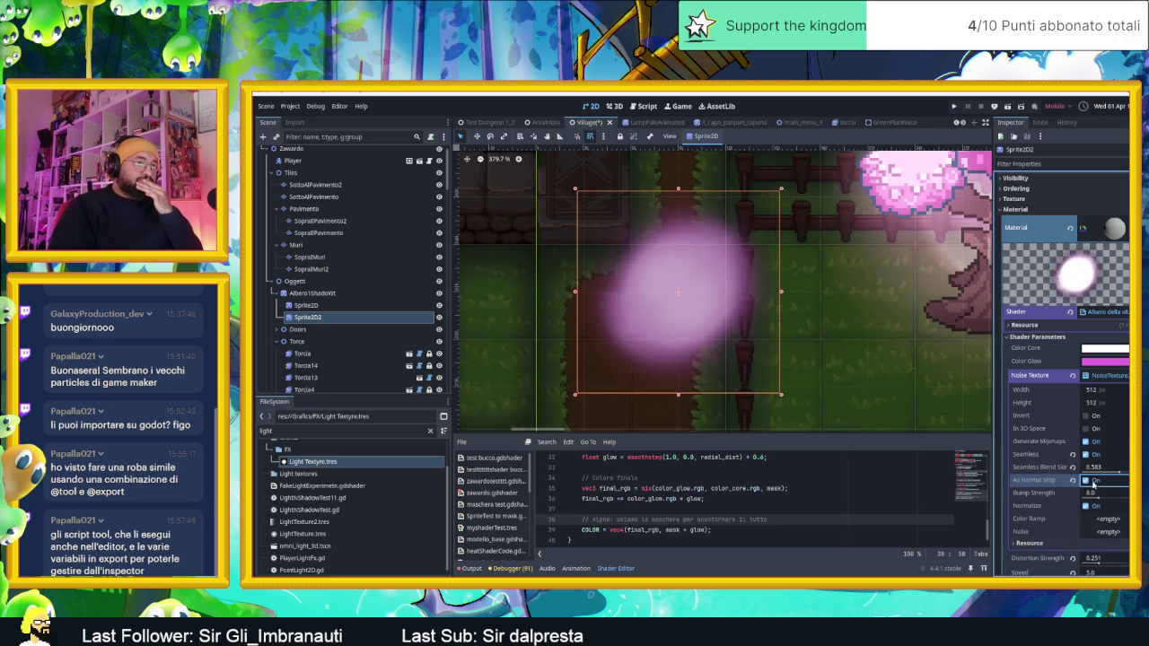
{"action": "left_click", "coordinate": [1089, 482]}
{"action": "scroll", "coordinate": [1095, 492], "scroll_direction": "down", "scroll_amount": 2}
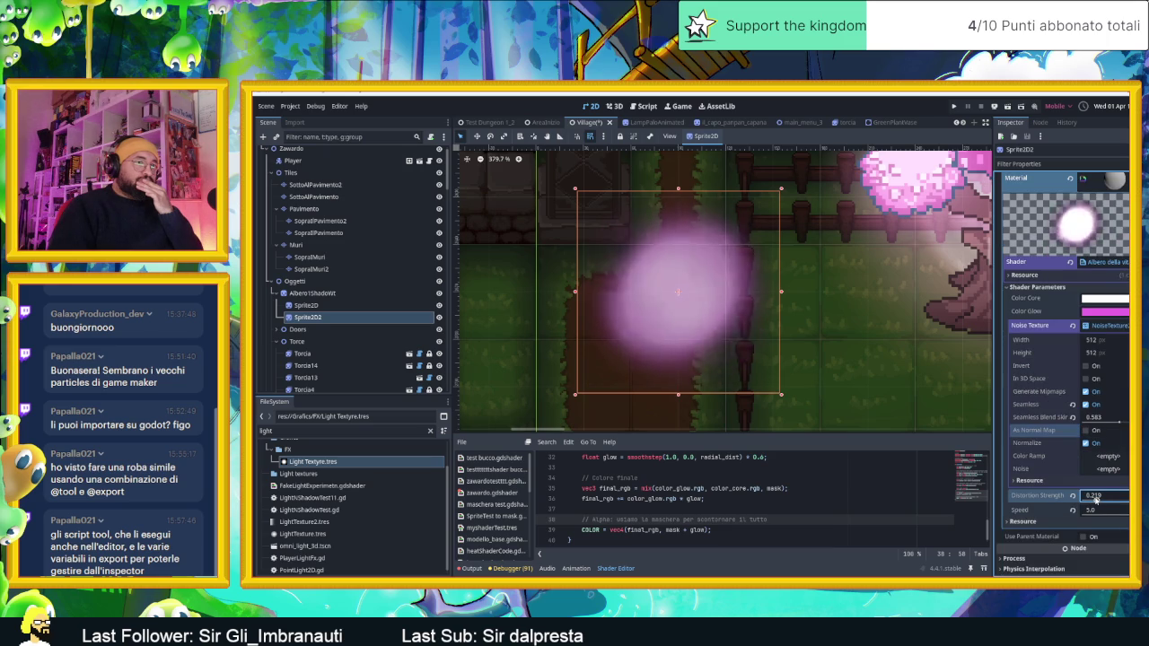
Step: Lower the glow's Distortion Strength, then set it back to 0.251
{"action": "left_click_drag", "start_coordinate": [1097, 499], "coordinate": [1077, 511]}
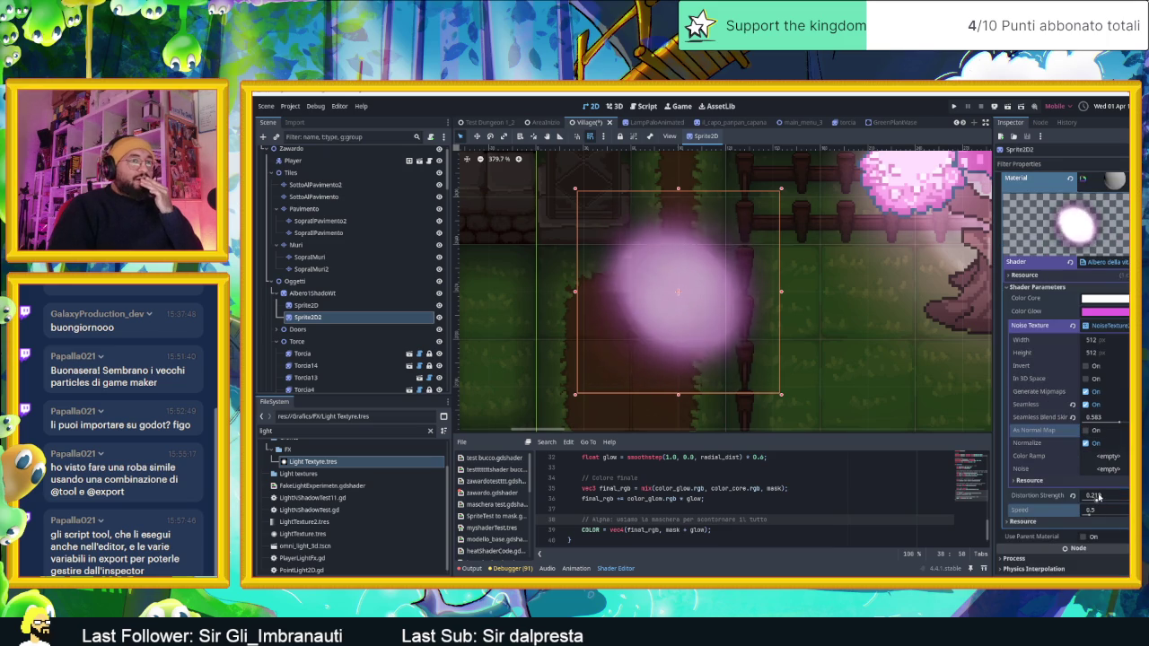
{"action": "left_click_drag", "start_coordinate": [1096, 501], "coordinate": [1113, 499]}
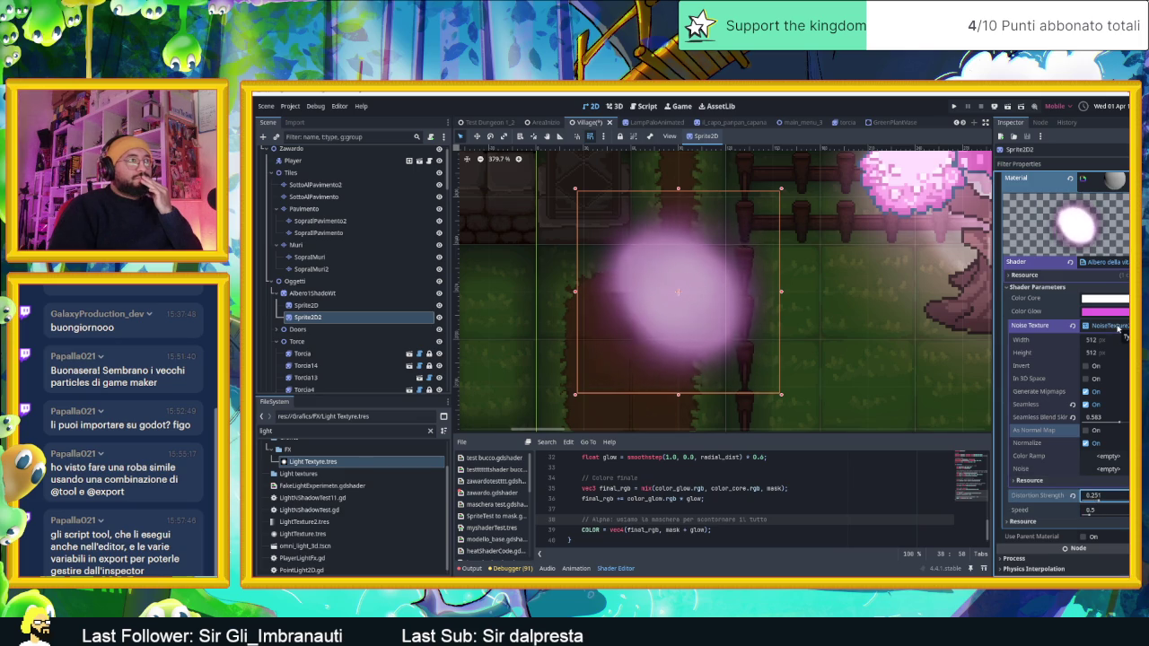
{"action": "scroll", "coordinate": [662, 315], "scroll_direction": "up", "scroll_amount": 1}
{"action": "scroll", "coordinate": [659, 305], "scroll_direction": "up", "scroll_amount": 1}
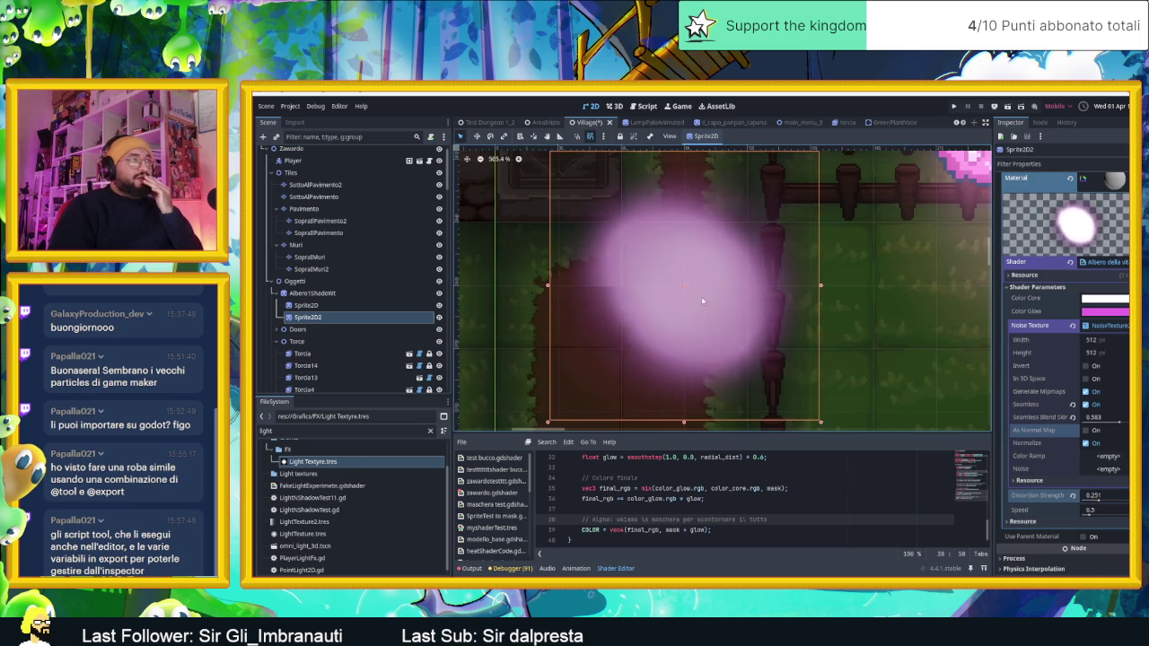
{"action": "scroll", "coordinate": [1121, 337], "scroll_direction": "up", "scroll_amount": 3}
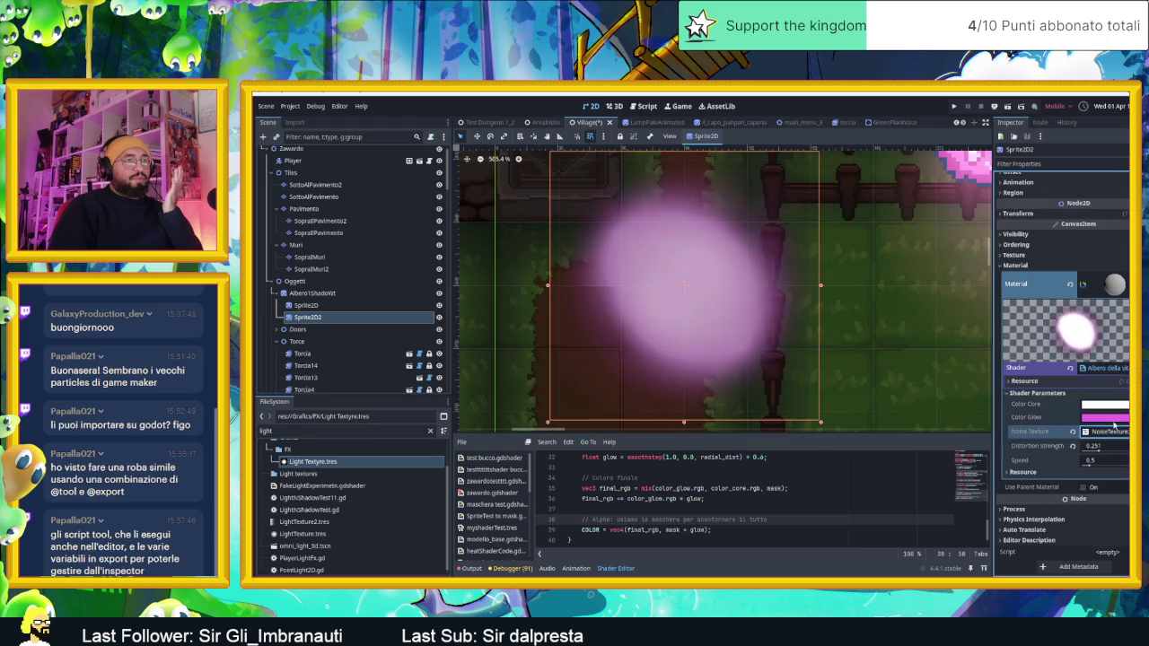
{"action": "scroll", "coordinate": [1104, 444], "scroll_direction": "down", "scroll_amount": 3}
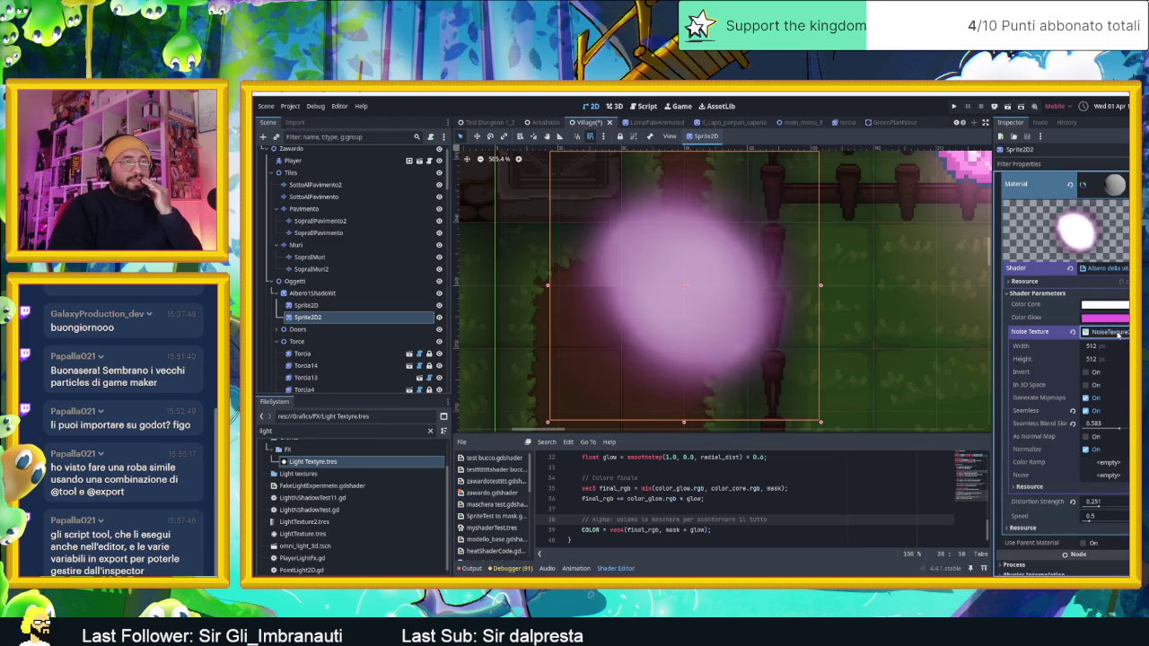
Step: Collapse and re-expand the noise texture settings and turn Seamless tiling off
{"action": "left_click", "coordinate": [1118, 333]}
{"action": "left_click", "coordinate": [1114, 434]}
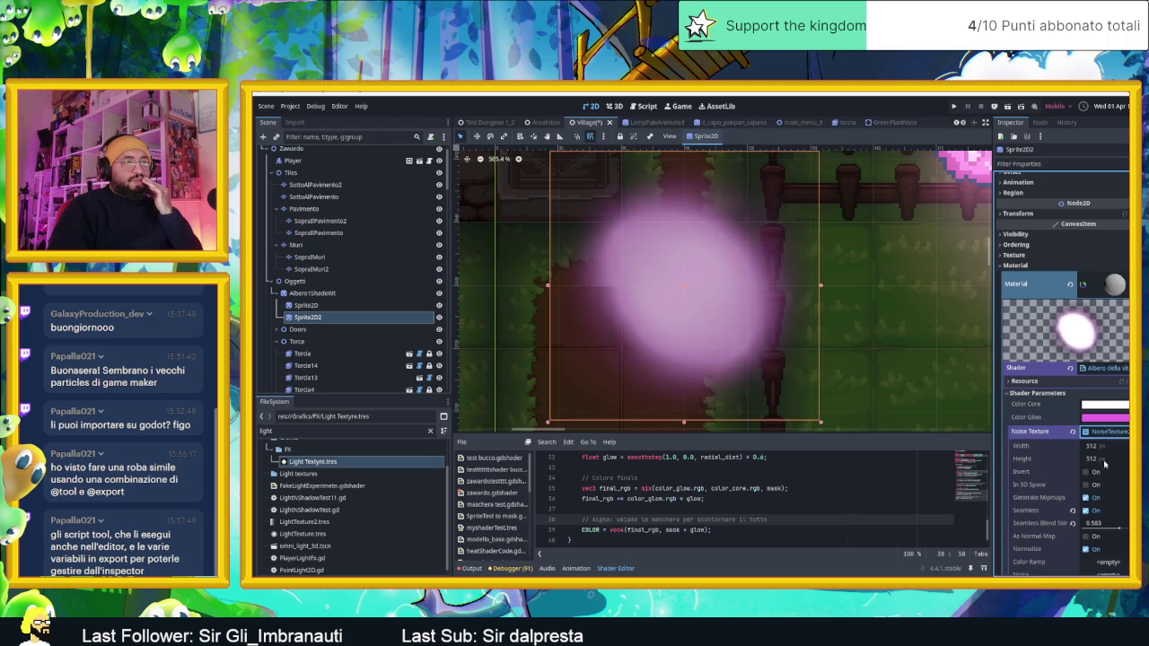
{"action": "scroll", "coordinate": [1097, 434], "scroll_direction": "down", "scroll_amount": 2}
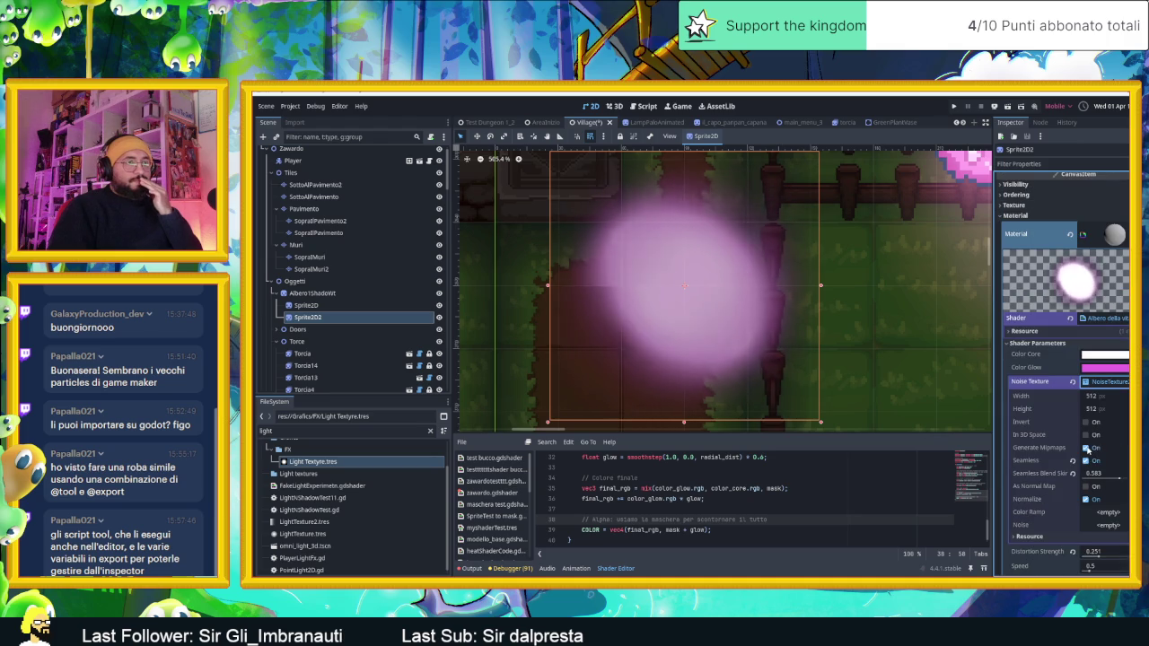
{"action": "left_click", "coordinate": [1086, 460]}
{"action": "scroll", "coordinate": [1073, 467], "scroll_direction": "down", "scroll_amount": 2}
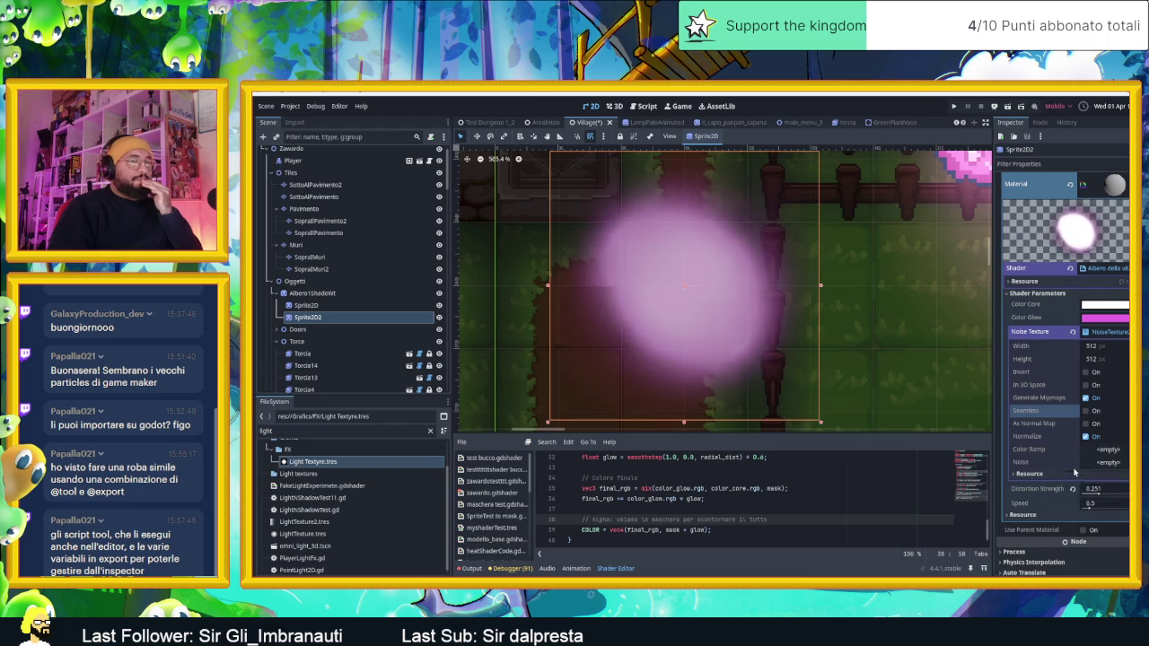
{"action": "scroll", "coordinate": [1086, 463], "scroll_direction": "down", "scroll_amount": 2}
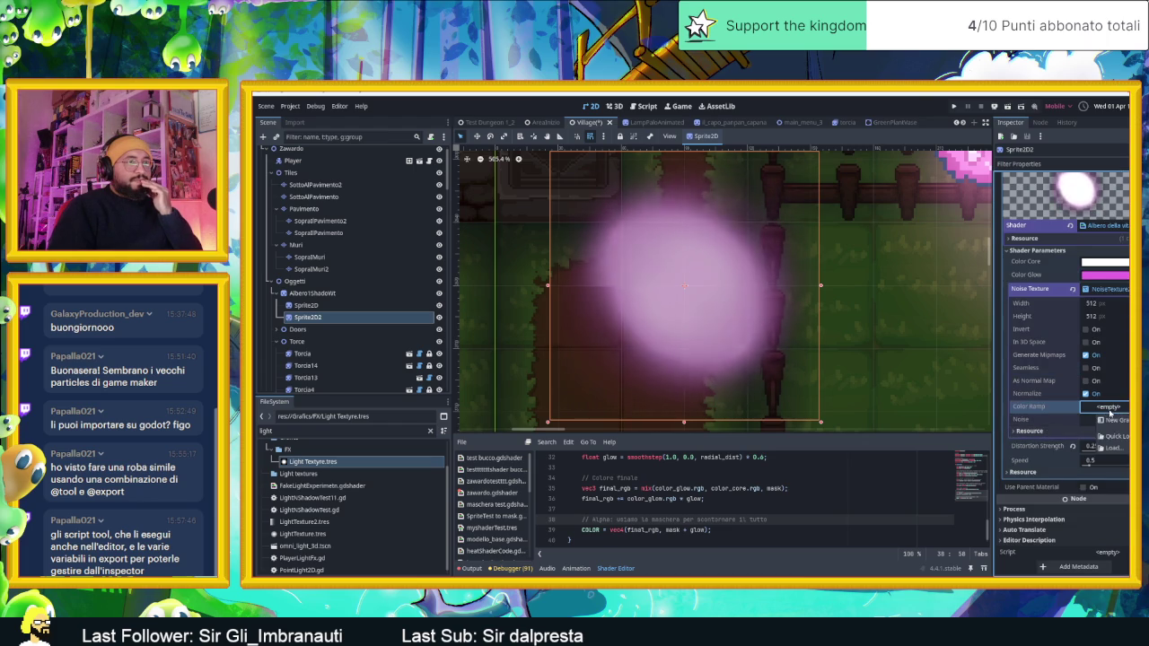
Step: Add a FastNoiseLite noise source and try Cellular, Perlin, Value Cubic, then Value noise types
{"action": "left_click", "coordinate": [1104, 422]}
{"action": "left_click", "coordinate": [1109, 433]}
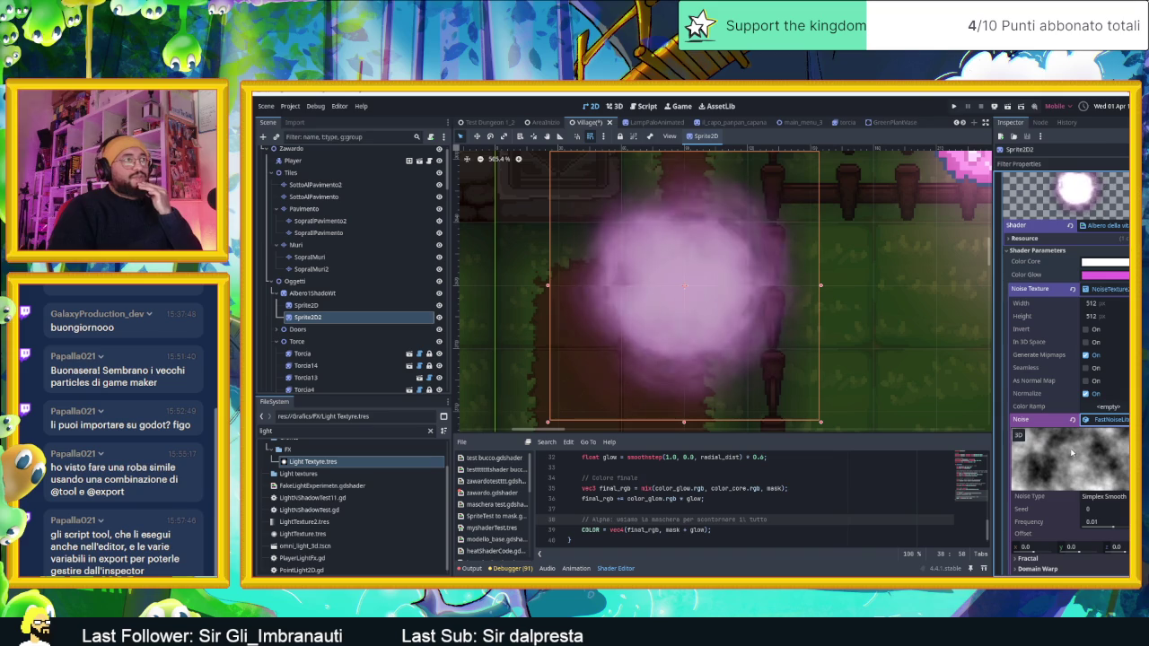
{"action": "scroll", "coordinate": [1071, 473], "scroll_direction": "down", "scroll_amount": 2}
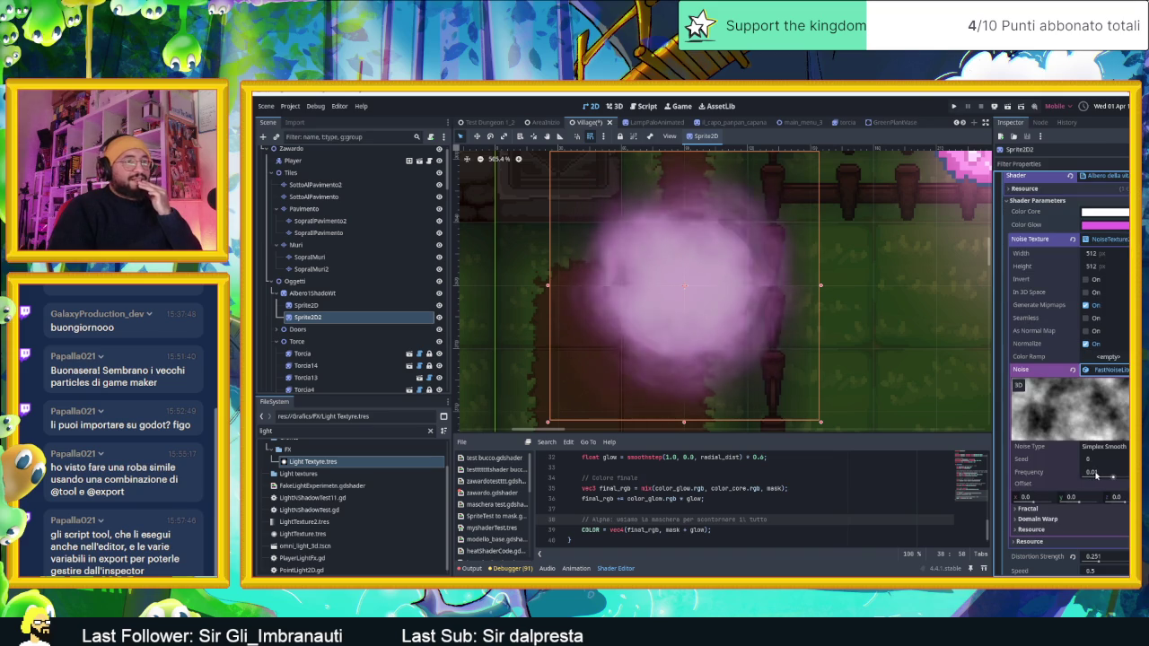
{"action": "left_click", "coordinate": [1118, 447]}
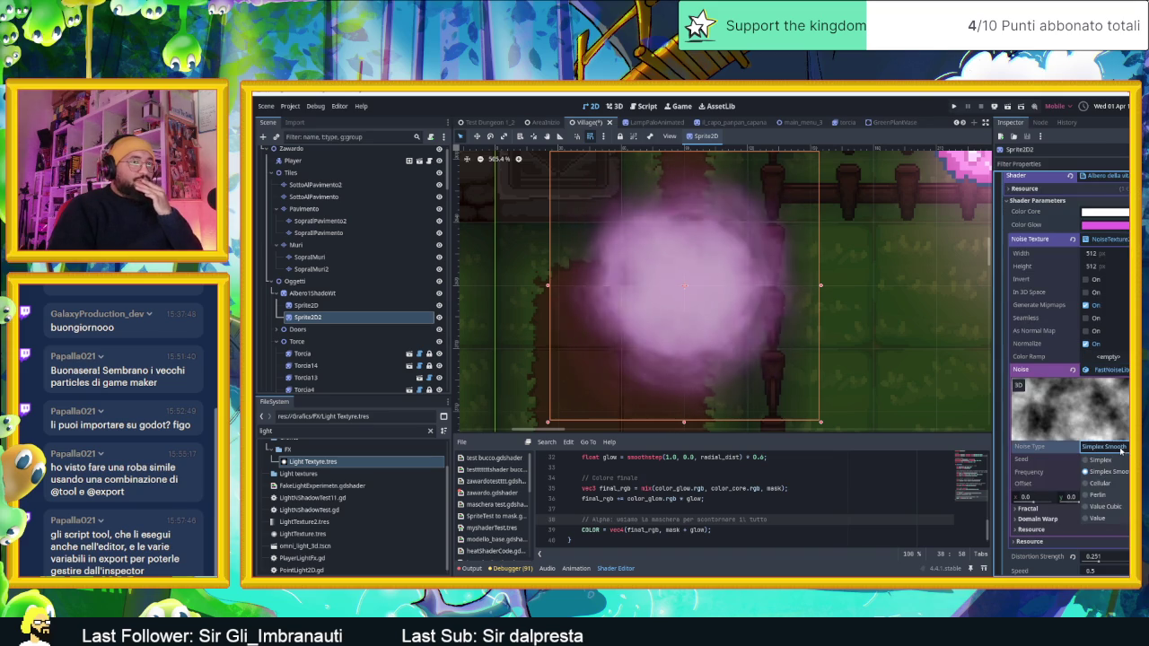
{"action": "left_click", "coordinate": [1117, 484]}
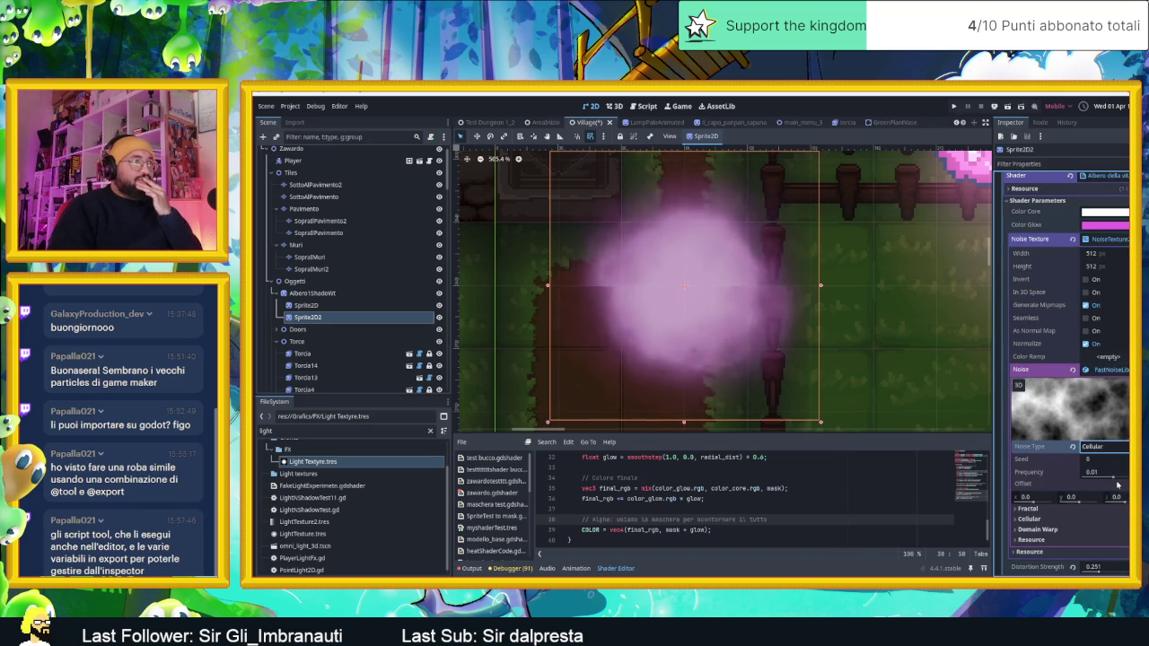
{"action": "left_click", "coordinate": [1118, 447]}
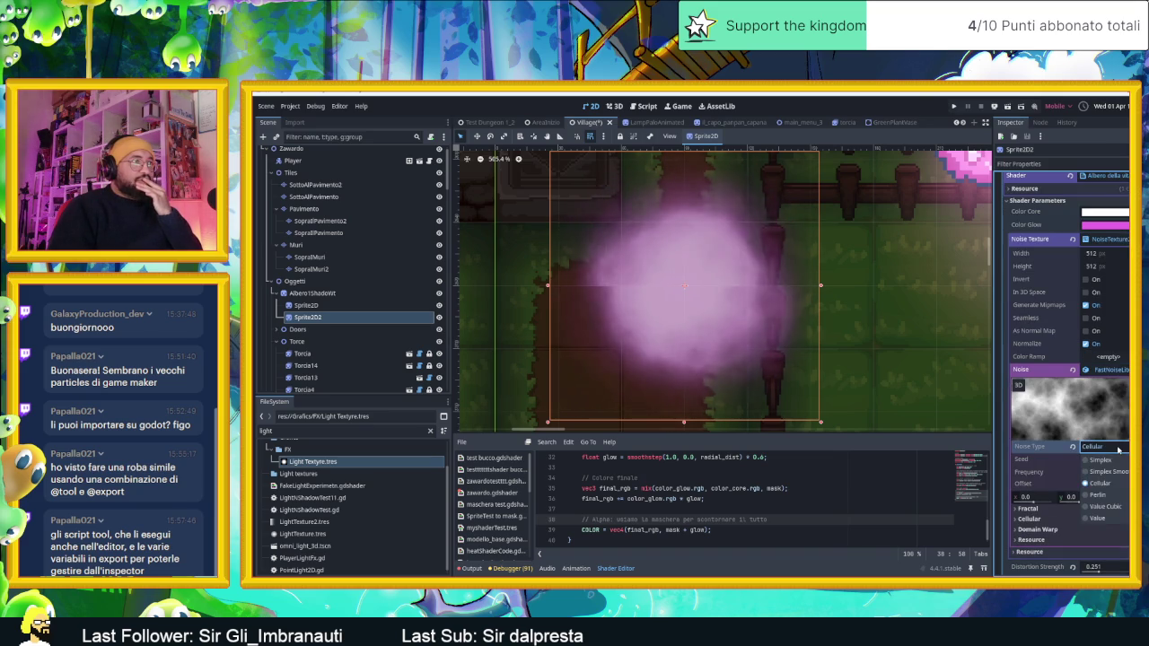
{"action": "left_click", "coordinate": [1112, 496]}
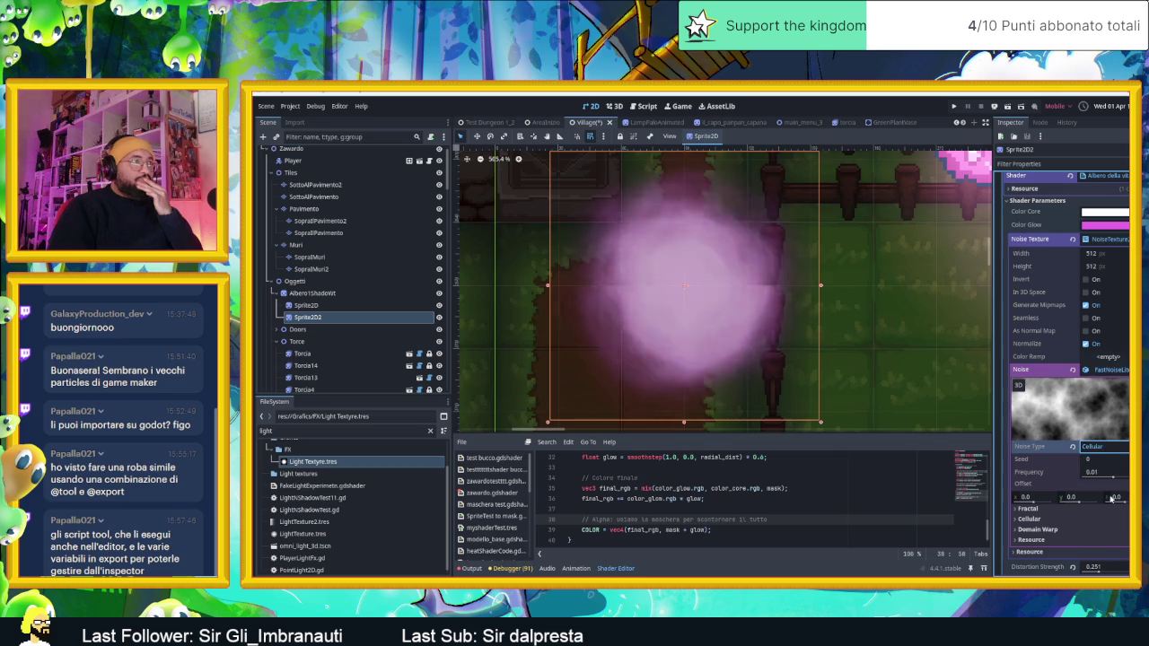
{"action": "left_click", "coordinate": [1115, 449]}
{"action": "left_click", "coordinate": [1114, 506]}
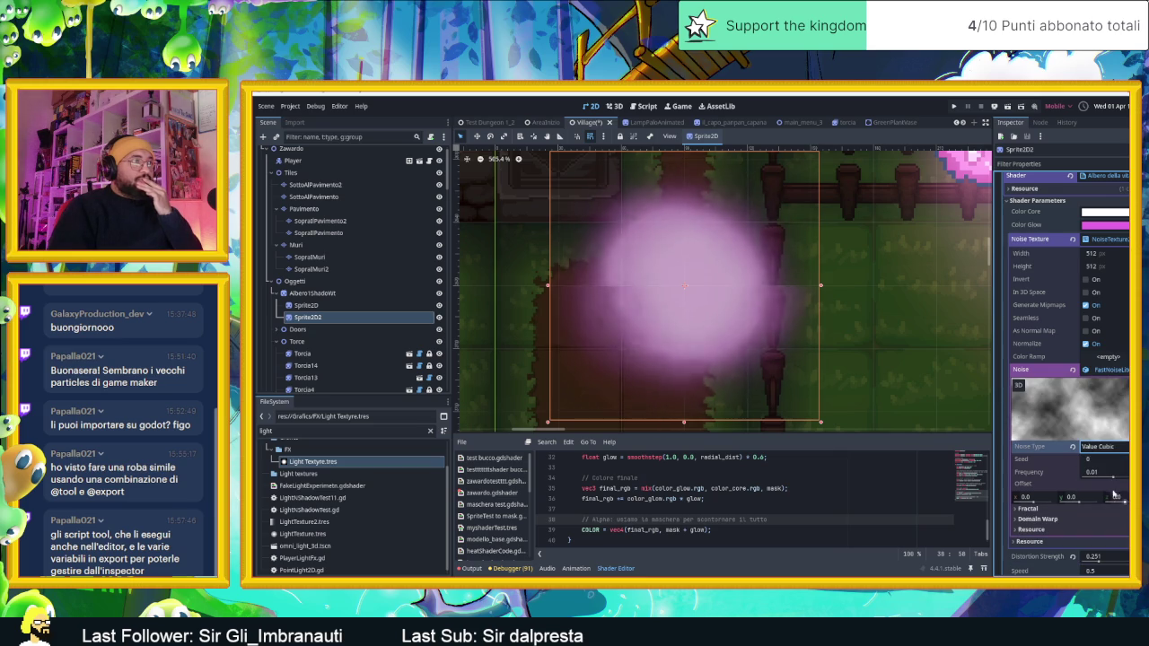
{"action": "left_click", "coordinate": [1111, 447]}
{"action": "left_click", "coordinate": [1111, 519]}
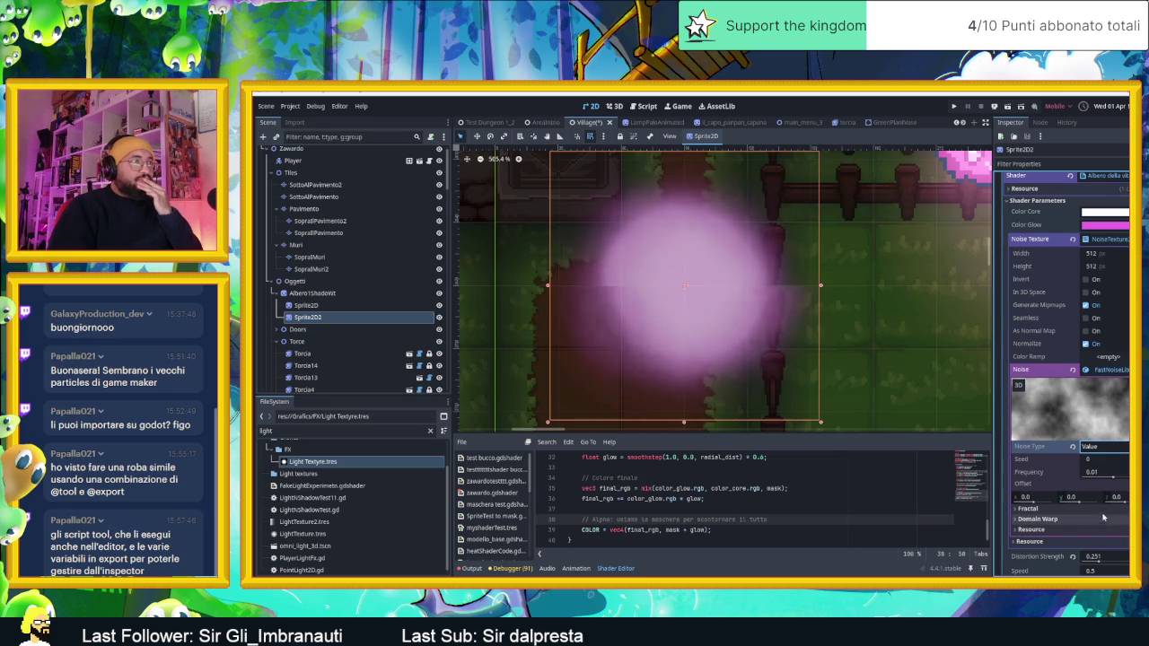
Step: Raise the noise Frequency from 0.01 to 0.051
{"action": "left_click_drag", "start_coordinate": [1115, 478], "coordinate": [1126, 479]}
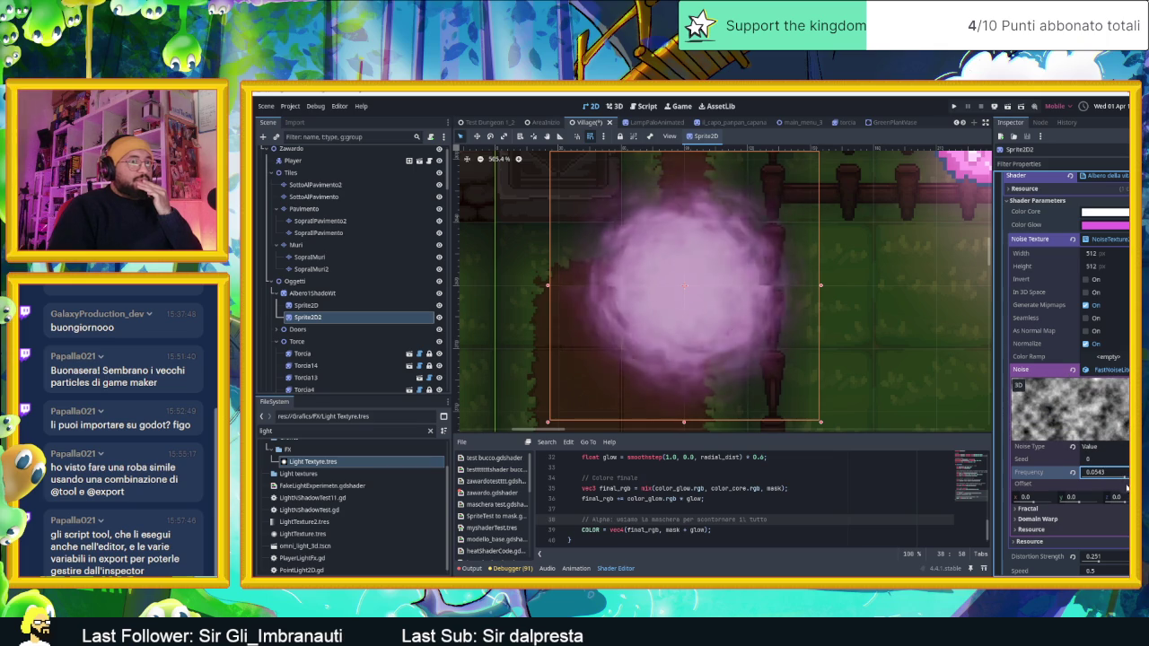
{"action": "left_click_drag", "start_coordinate": [1125, 489], "coordinate": [1124, 479]}
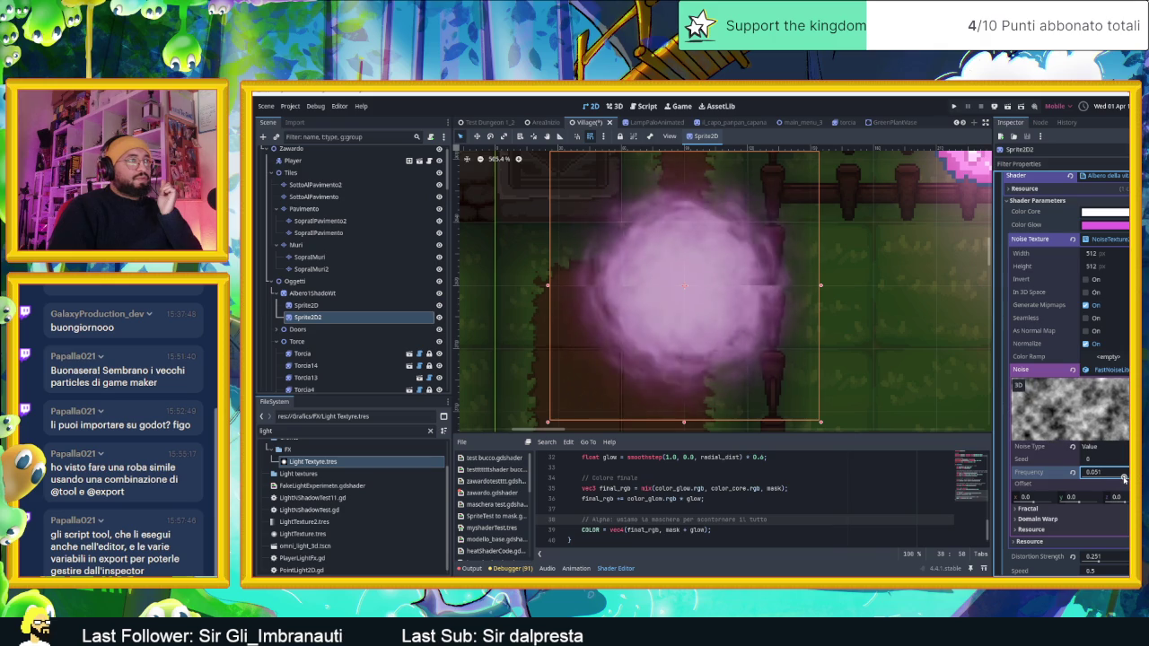
{"action": "scroll", "coordinate": [727, 378], "scroll_direction": "down", "scroll_amount": 5}
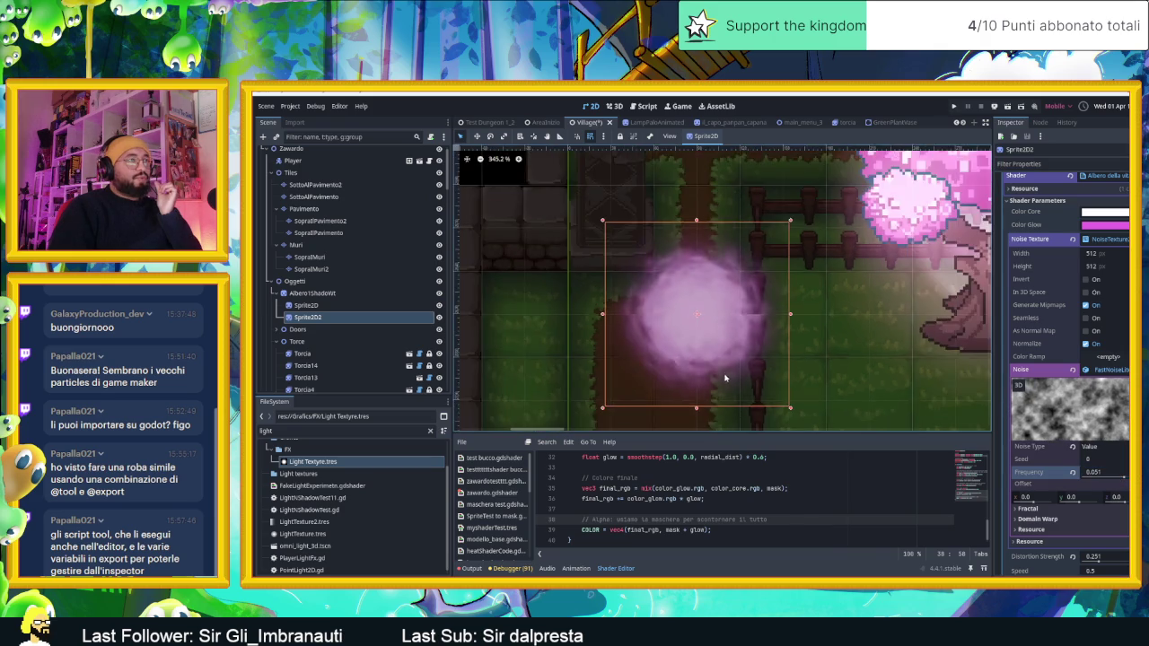
Step: Drag the pink glow sprite onto the tree, then back onto the path just left of it
{"action": "mouse_move", "coordinate": [714, 354]}
{"action": "left_mouse_down"}
{"action": "mouse_move", "coordinate": [838, 298]}
{"action": "mouse_move", "coordinate": [834, 283]}
{"action": "left_mouse_up"}
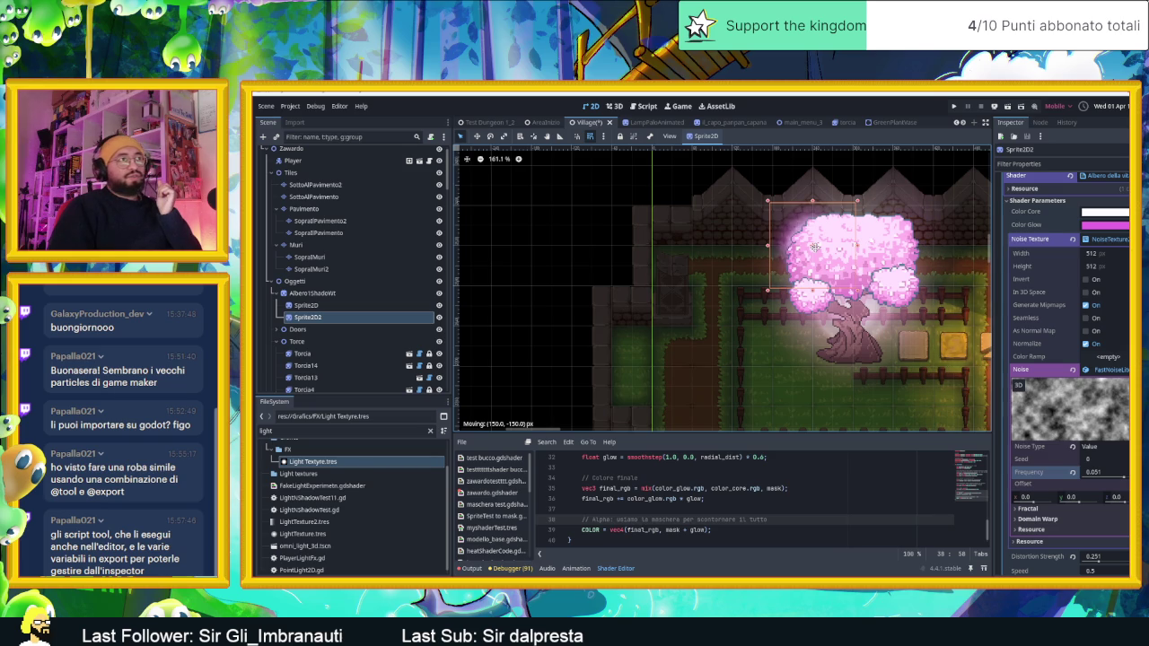
{"action": "mouse_move", "coordinate": [814, 247]}
{"action": "left_mouse_down"}
{"action": "mouse_move", "coordinate": [734, 325]}
{"action": "mouse_move", "coordinate": [734, 346]}
{"action": "left_mouse_up"}
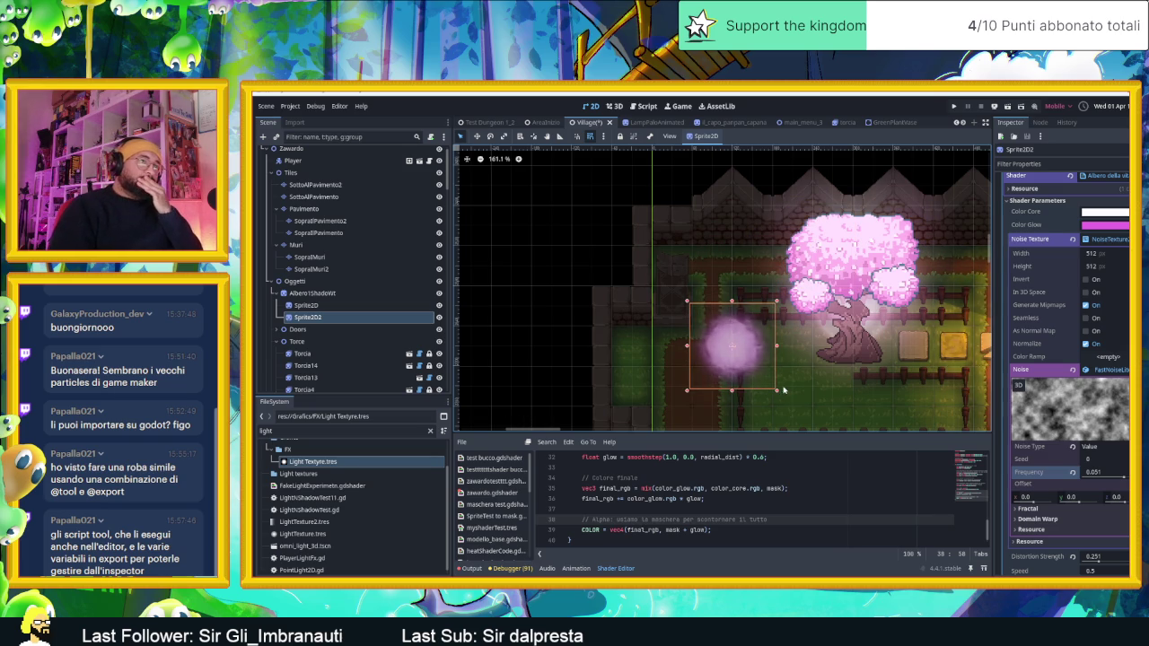
{"action": "scroll", "coordinate": [754, 387], "scroll_direction": "up", "scroll_amount": 2}
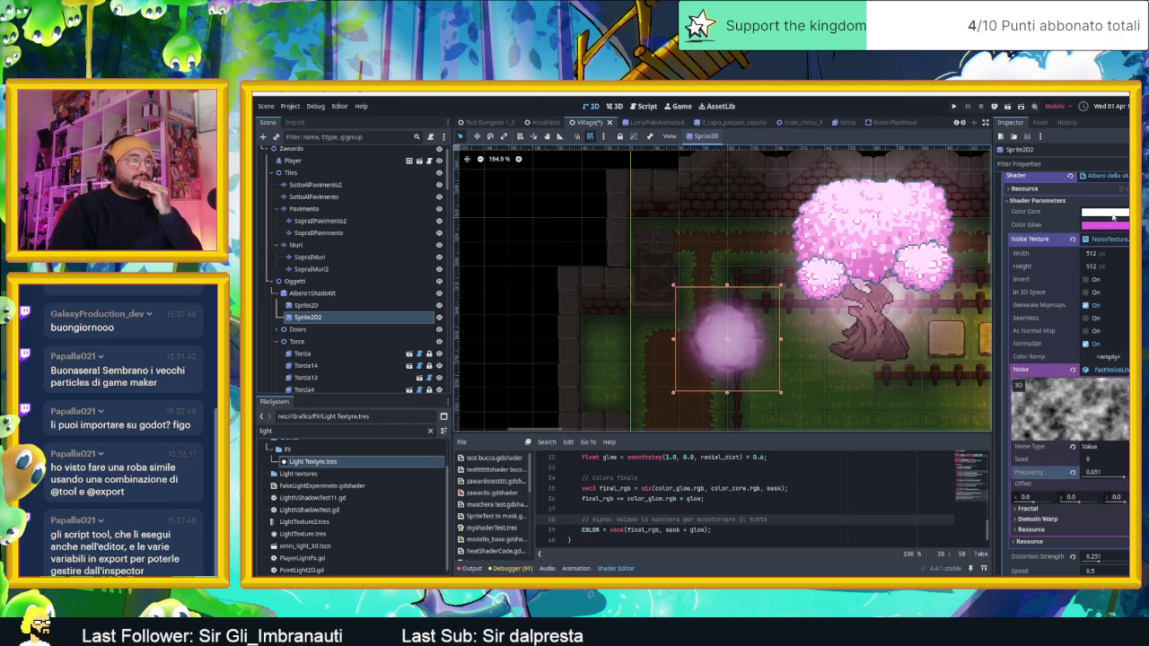
{"action": "left_click", "coordinate": [1105, 226]}
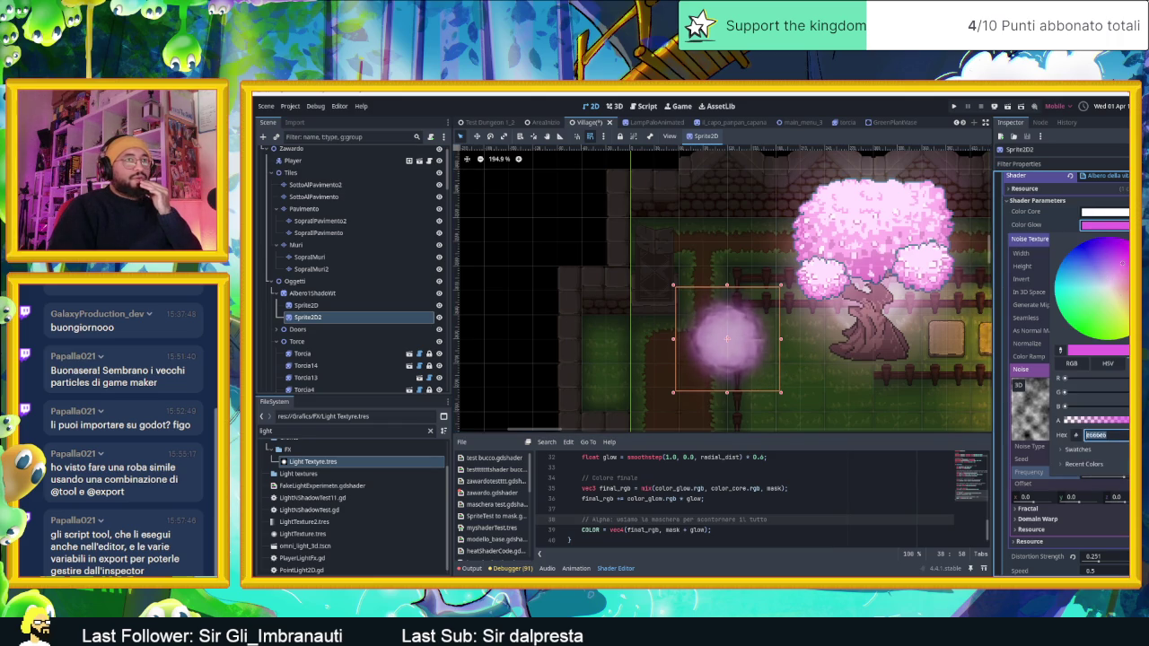
Step: Set the glow's Color Glow to pale pink hex ffcefb
{"action": "left_click_drag", "start_coordinate": [1117, 278], "coordinate": [1111, 287]}
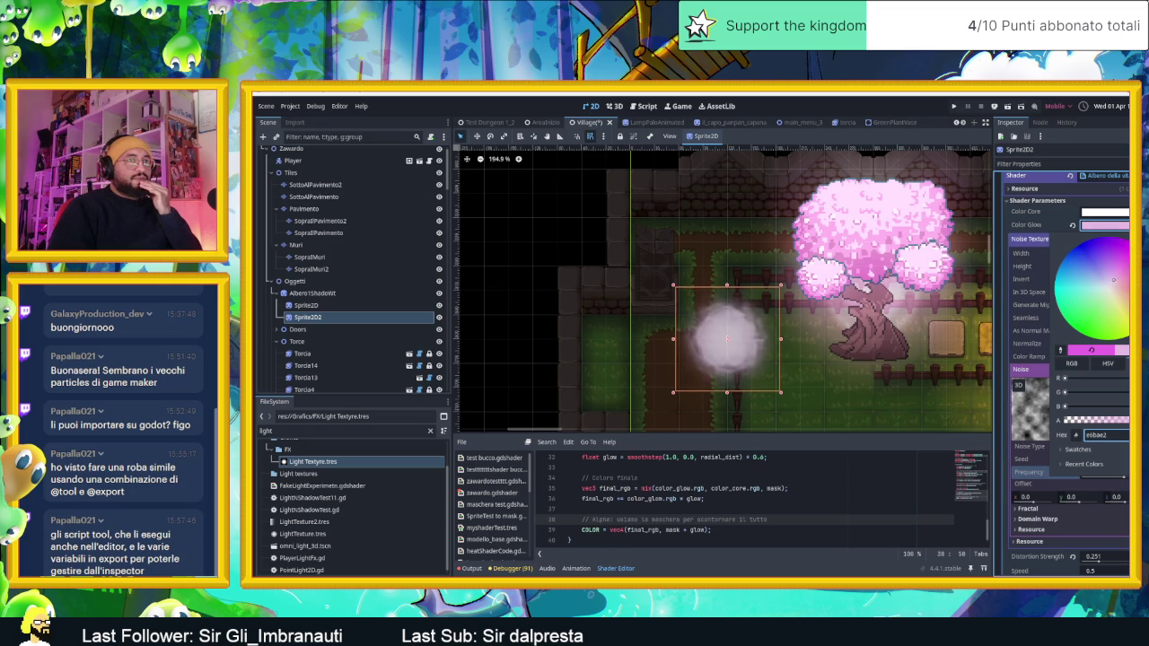
{"action": "type", "text": "ffcefb"}
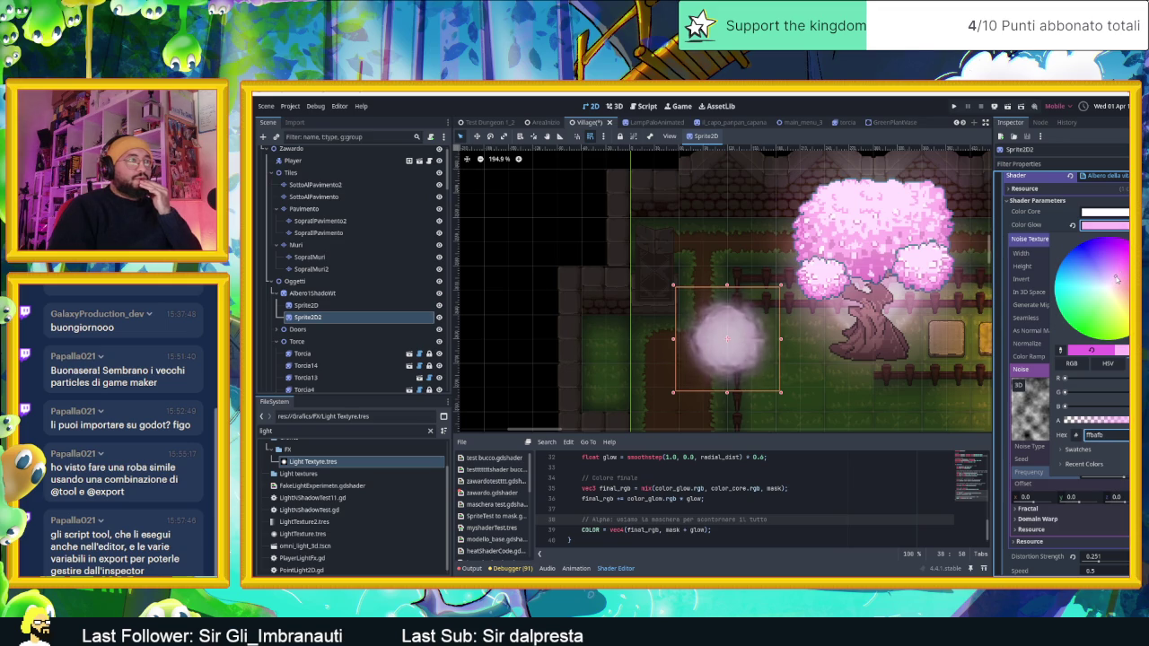
{"action": "left_click", "coordinate": [1095, 213]}
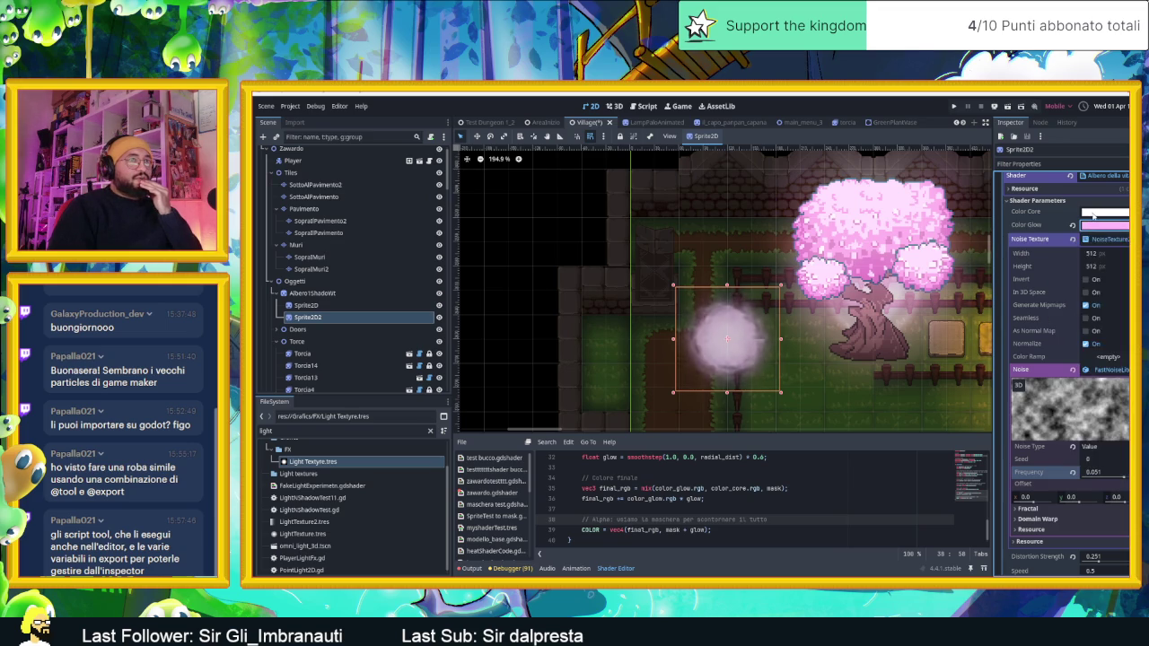
Step: Make the Color Core a light pink sampled from the scene with the eyedropper
{"action": "left_click", "coordinate": [1094, 213]}
{"action": "left_click_drag", "start_coordinate": [1112, 263], "coordinate": [1127, 254]}
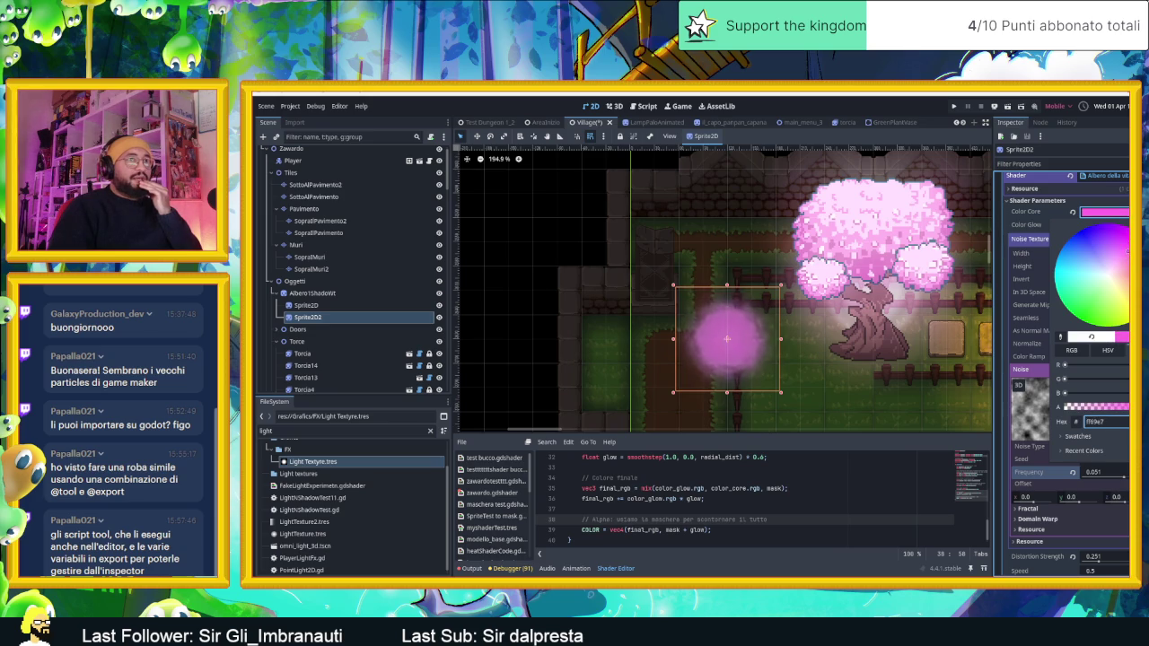
{"action": "left_click", "coordinate": [1060, 338]}
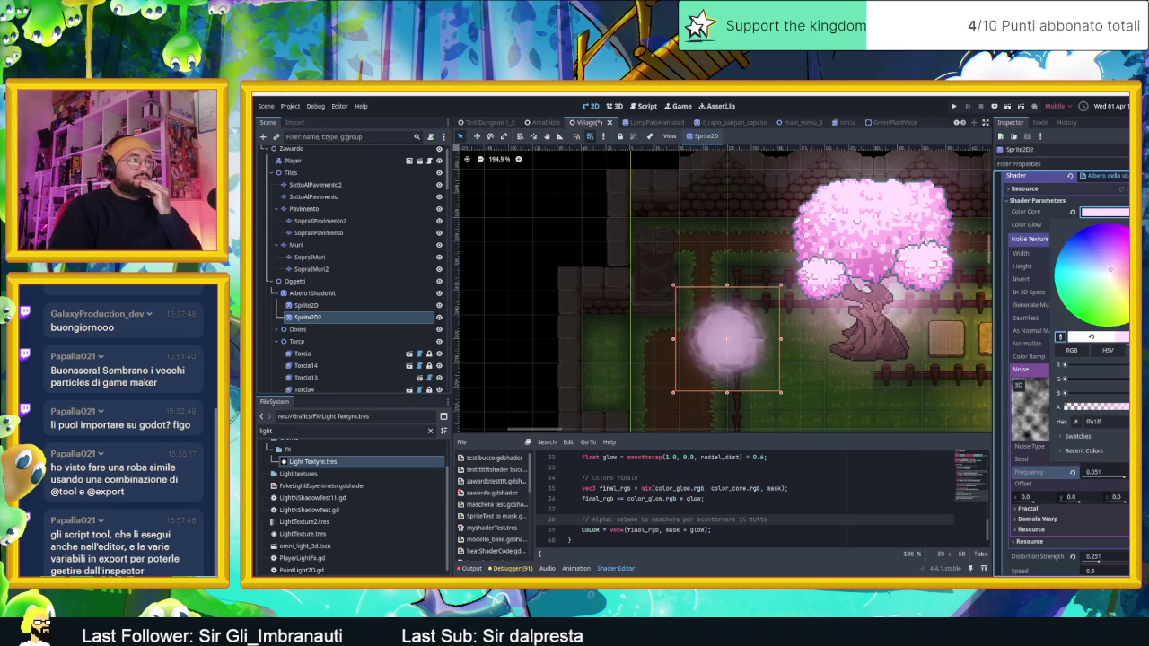
{"action": "left_click", "coordinate": [745, 349]}
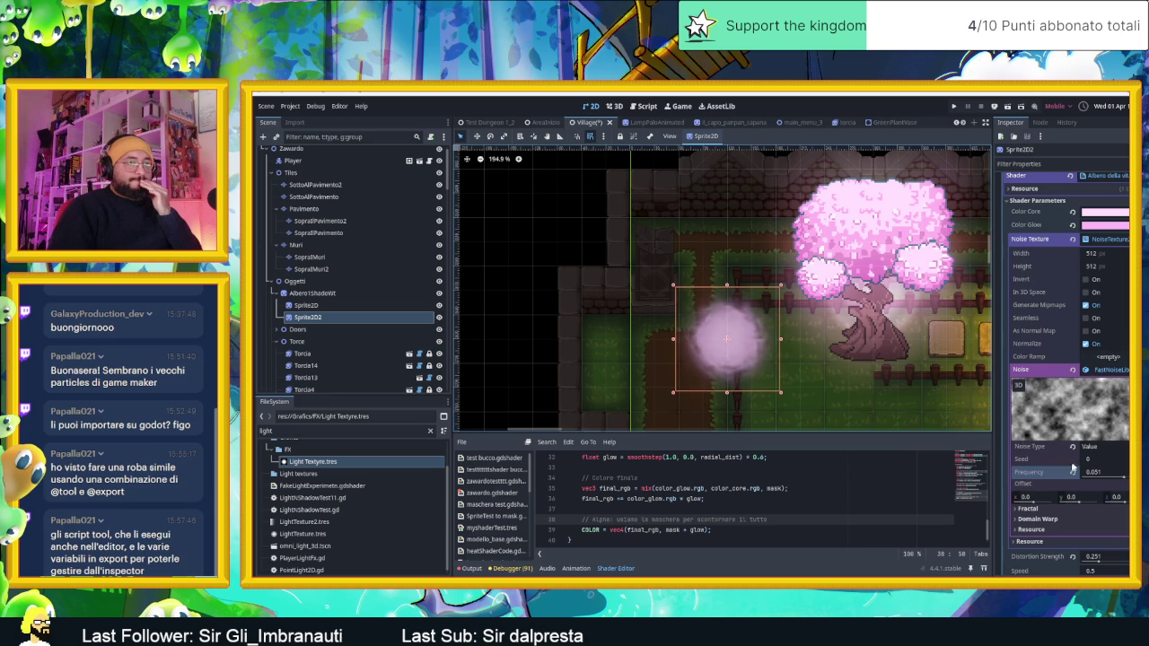
{"action": "mouse_move", "coordinate": [1102, 461]}
{"action": "left_mouse_down"}
{"action": "mouse_move", "coordinate": [1122, 461]}
{"action": "mouse_move", "coordinate": [1064, 462]}
{"action": "left_mouse_up"}
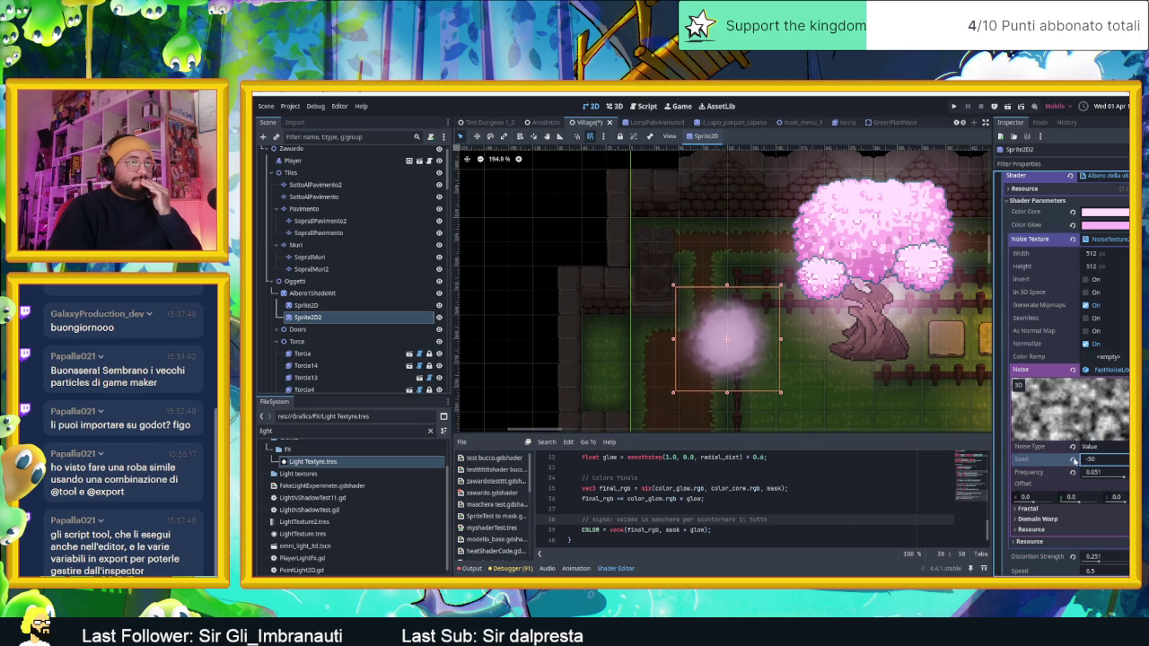
Step: Reset the noise seed to 0, try Value Cubic noise, and return the x offset to 0.0
{"action": "left_click", "coordinate": [1073, 459]}
{"action": "left_click", "coordinate": [1090, 447]}
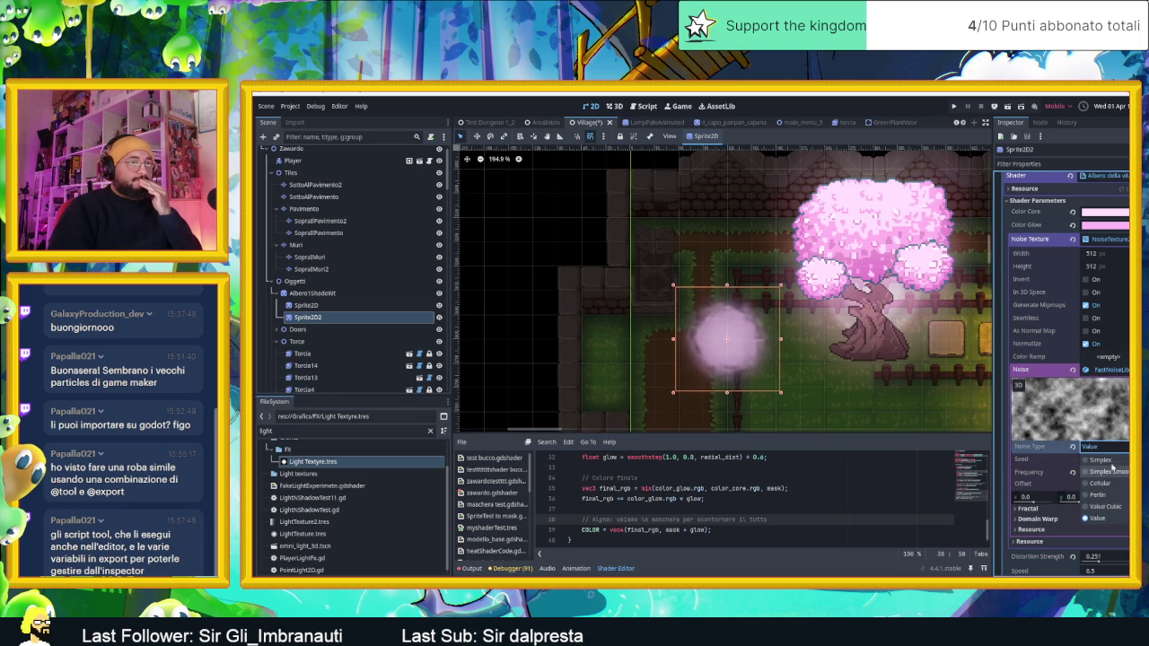
{"action": "left_click", "coordinate": [1115, 506]}
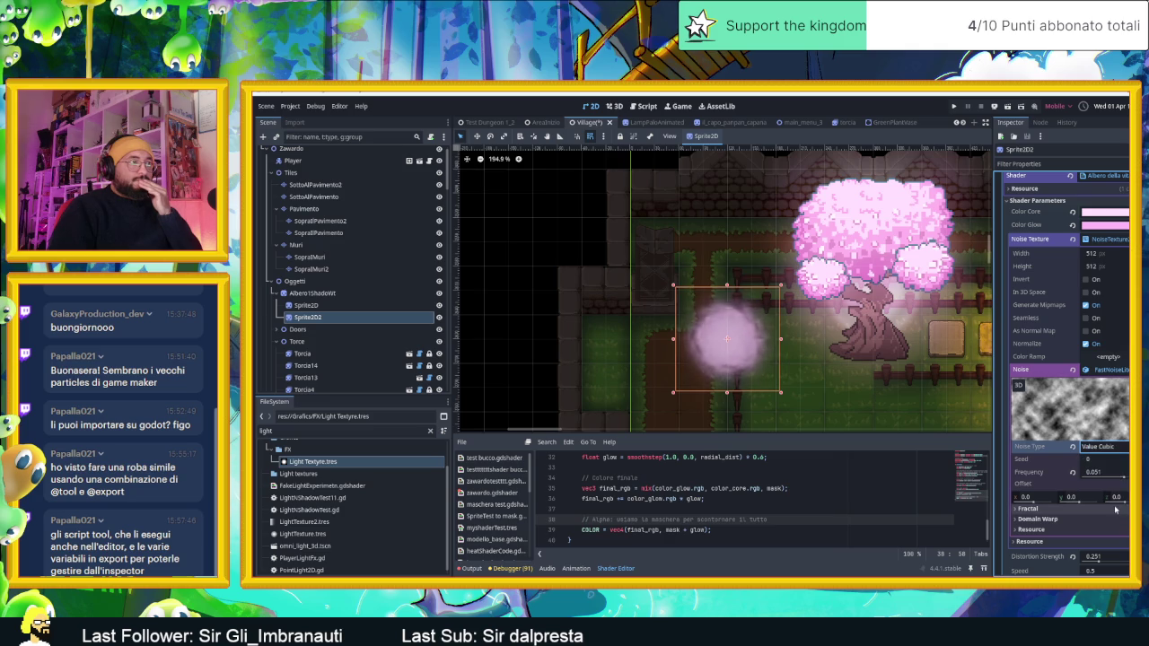
{"action": "left_click", "coordinate": [1103, 448]}
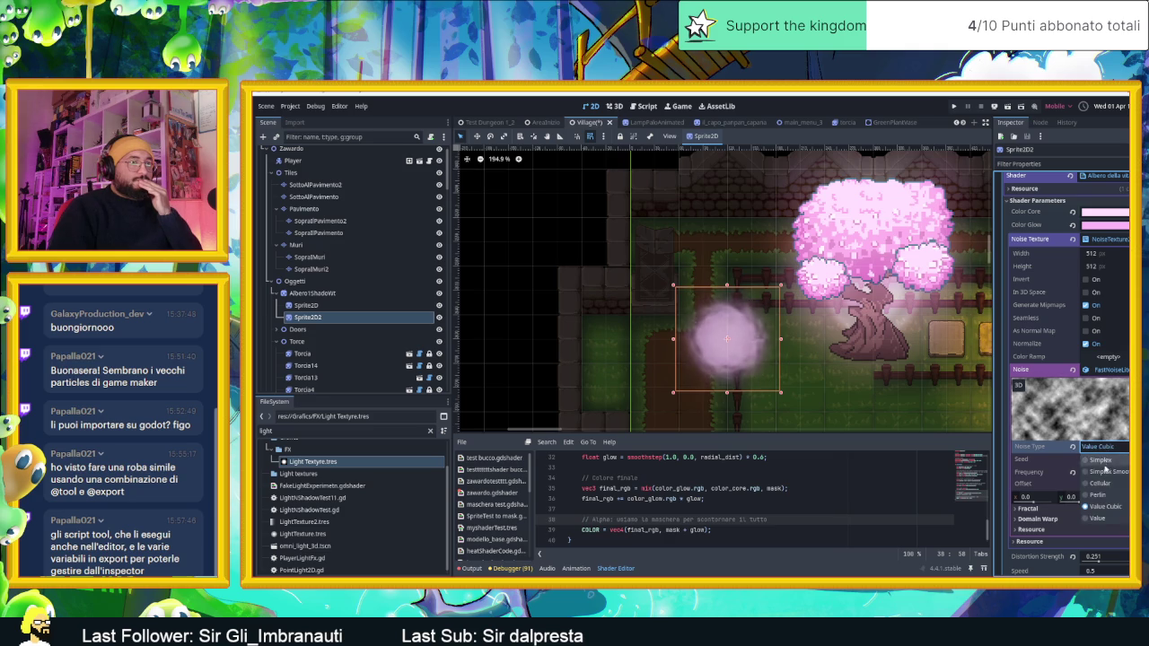
{"action": "left_click", "coordinate": [1051, 485]}
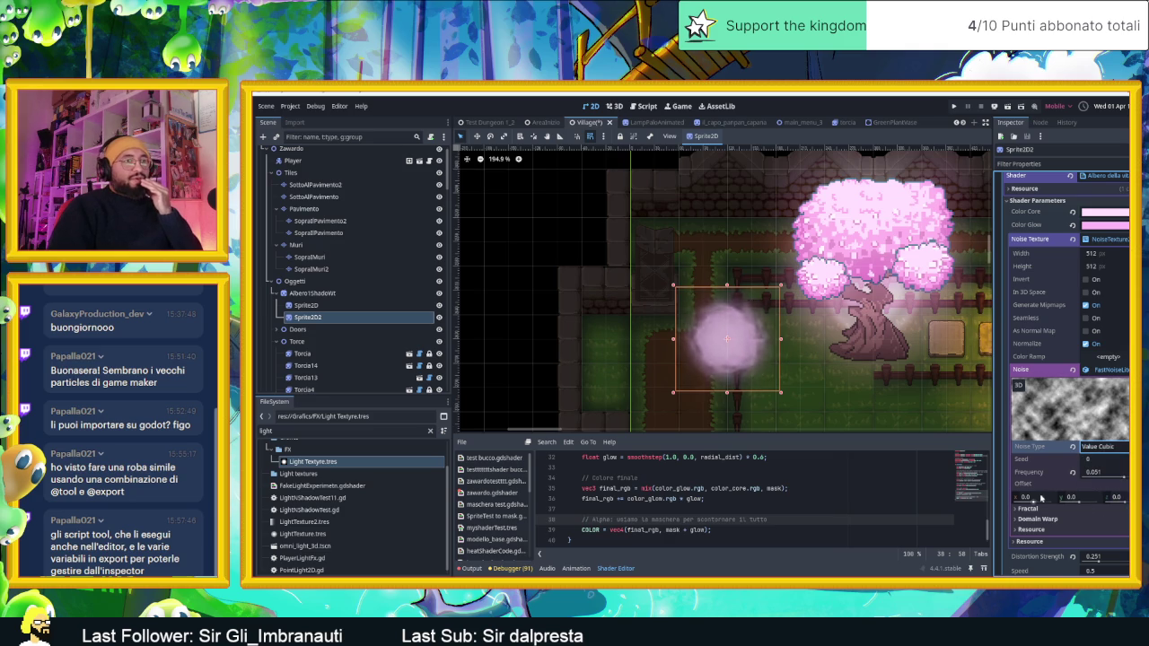
{"action": "left_click_drag", "start_coordinate": [1031, 500], "coordinate": [1023, 501]}
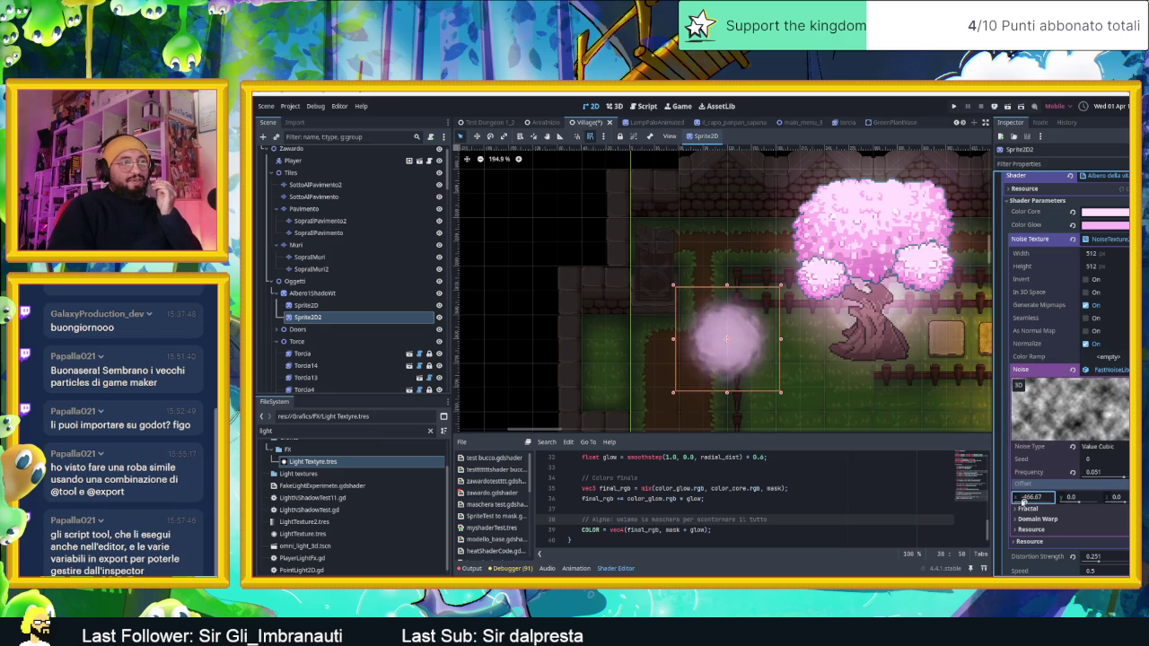
{"action": "type", "text": "1"}
{"action": "key", "text": "Return"}
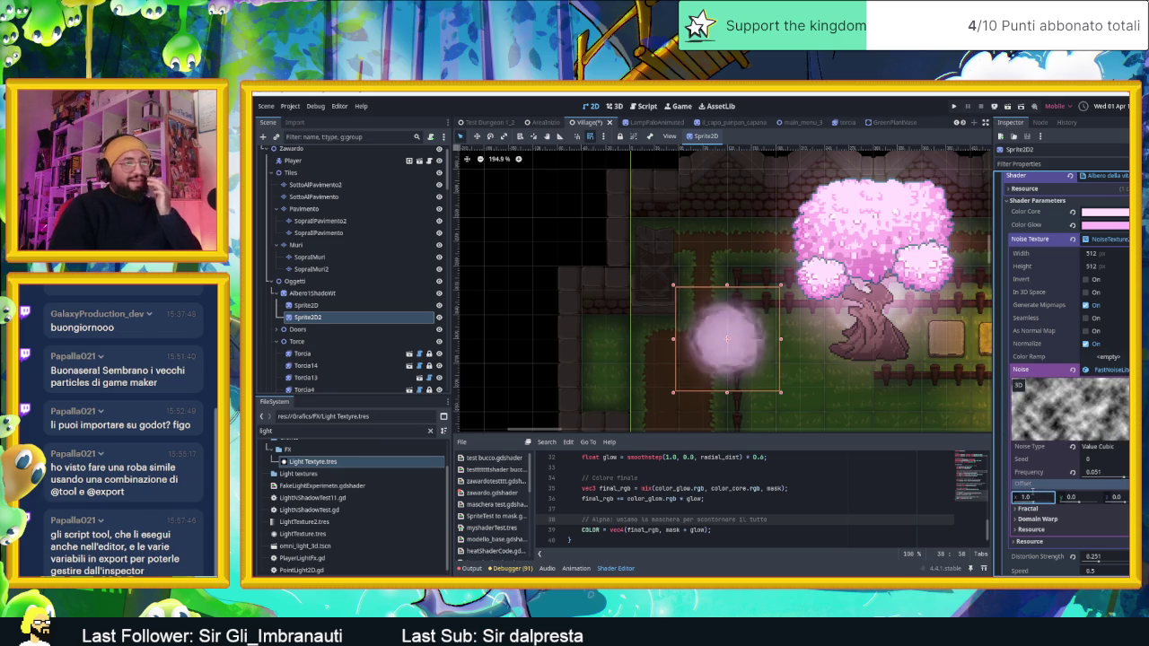
{"action": "left_click", "coordinate": [1037, 498]}
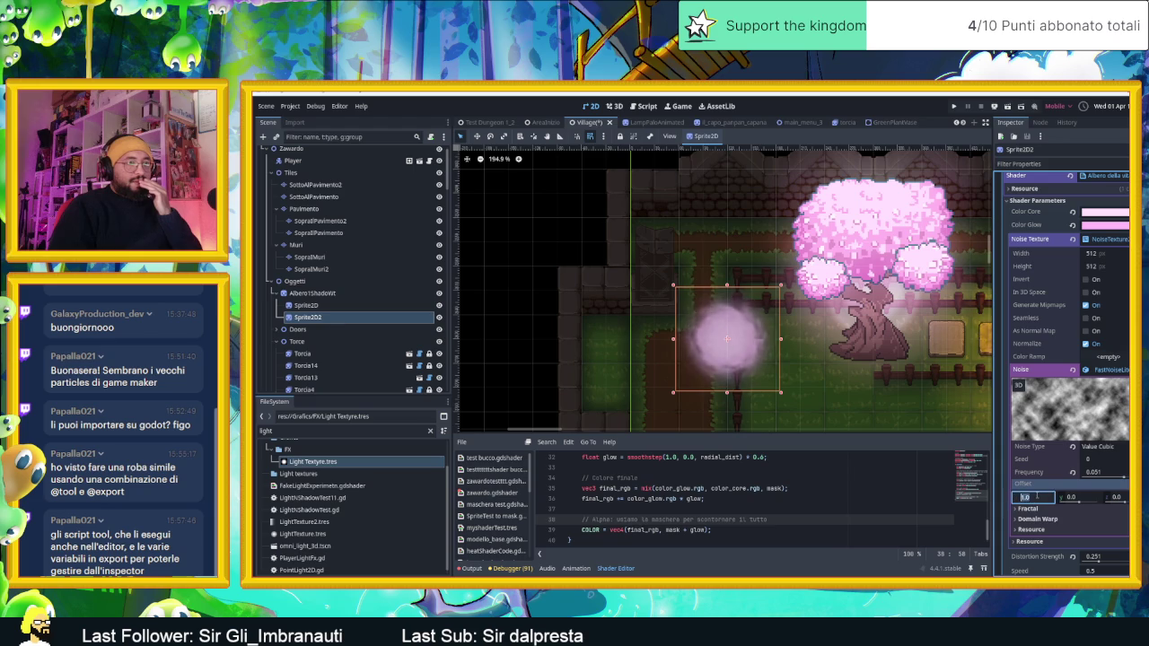
{"action": "key", "text": "Return"}
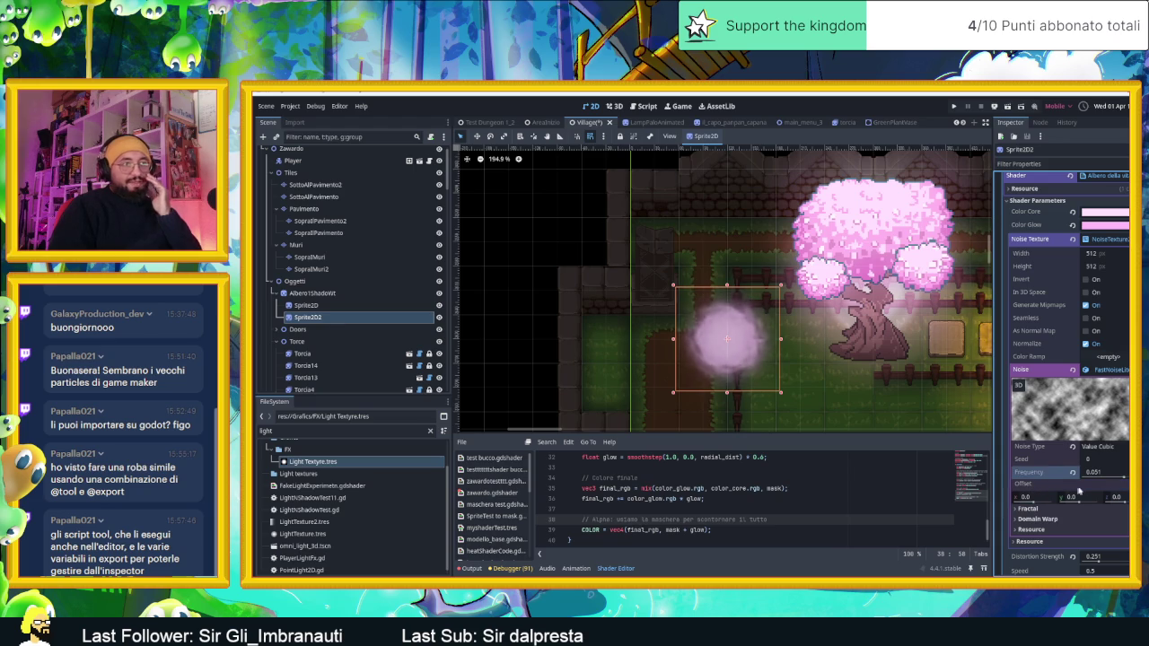
Step: Switch the noise type to Perlin with a frequency of 0.0543
{"action": "left_click", "coordinate": [1113, 452]}
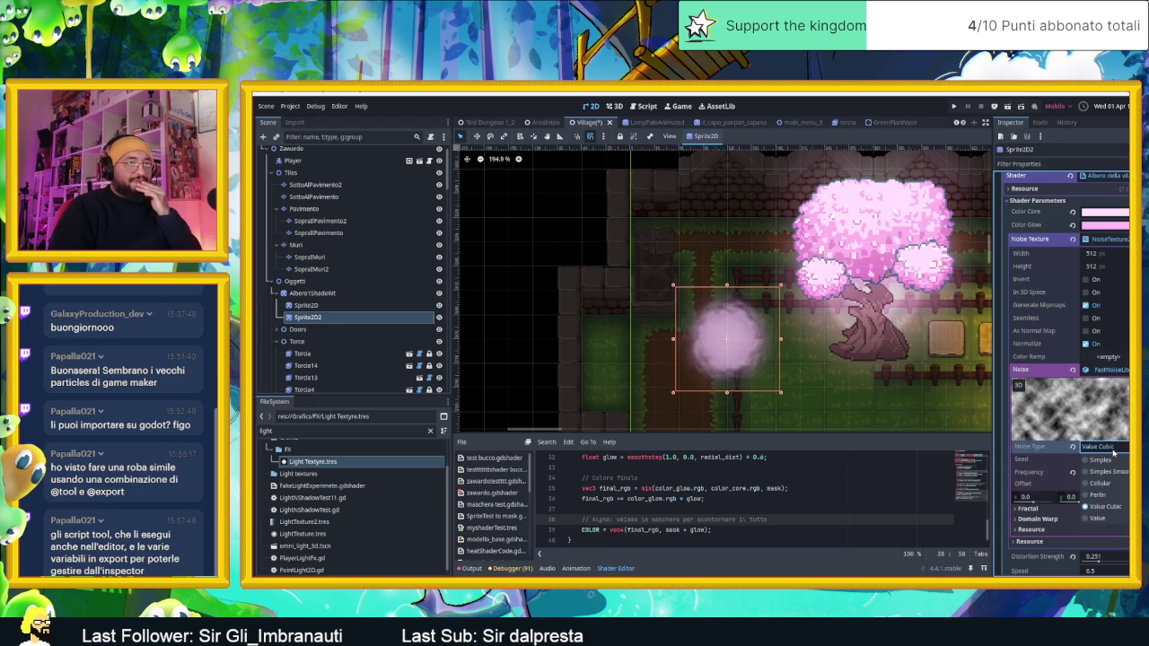
{"action": "left_click", "coordinate": [1106, 494]}
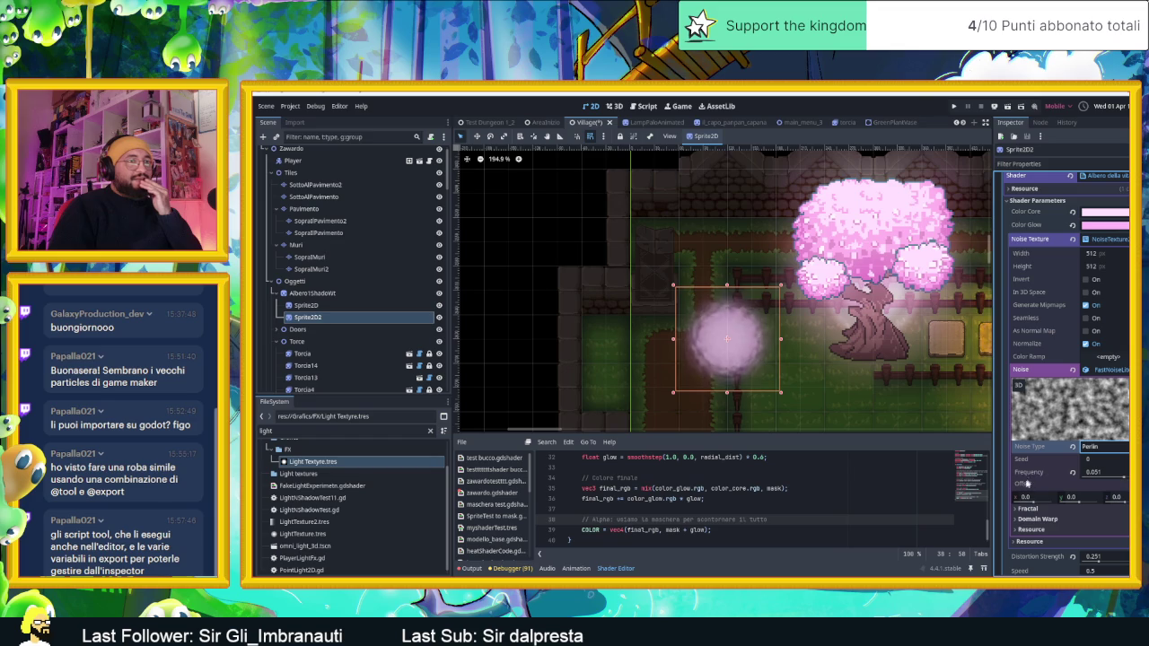
{"action": "left_click_drag", "start_coordinate": [1119, 478], "coordinate": [1123, 480]}
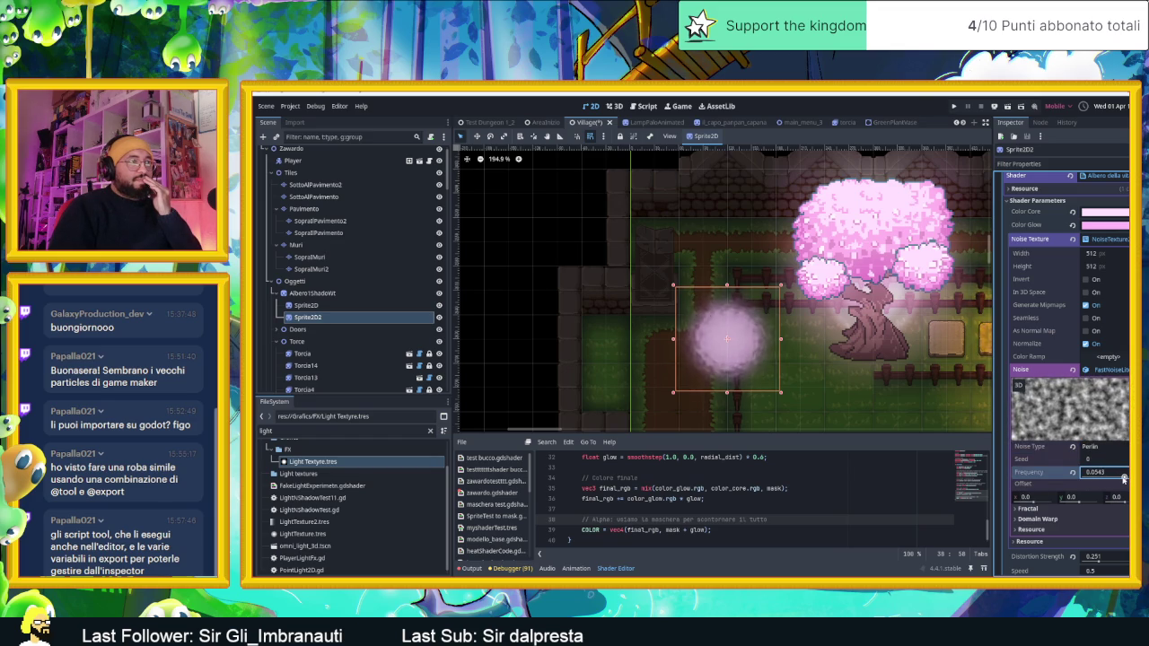
Step: Try fractal octaves 4 and lacunarity 1.63, then restore octaves, lacunarity and weighted strength defaults
{"action": "left_click", "coordinate": [1029, 508]}
{"action": "scroll", "coordinate": [1034, 526], "scroll_direction": "down", "scroll_amount": 1}
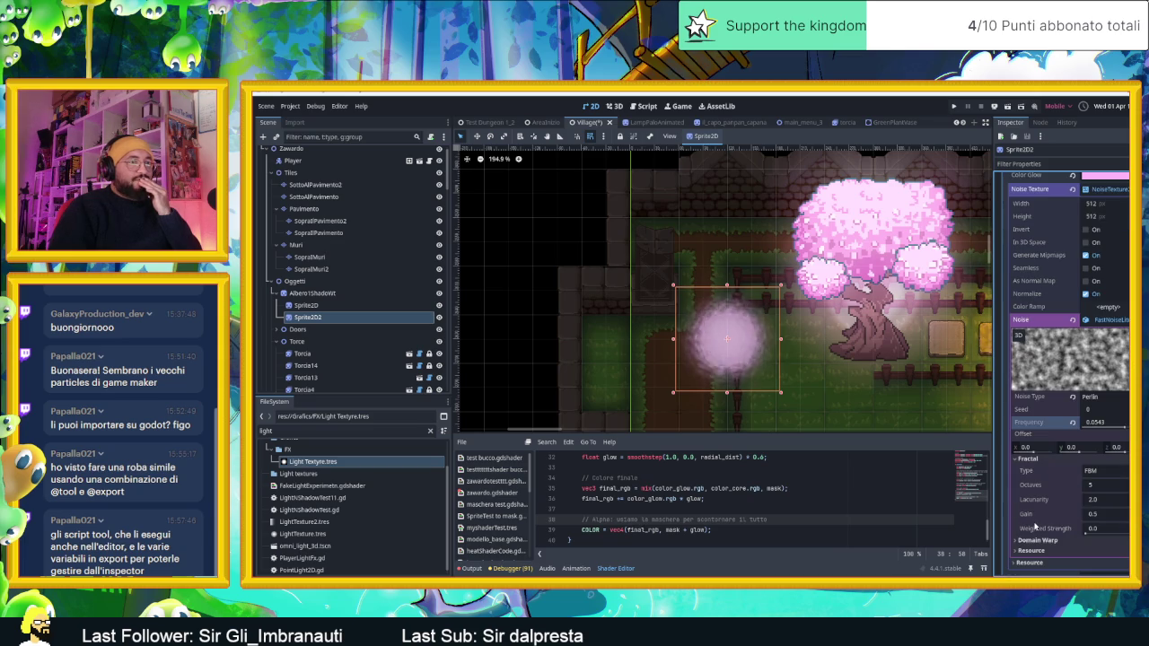
{"action": "left_click", "coordinate": [1104, 485]}
{"action": "type", "text": "4"}
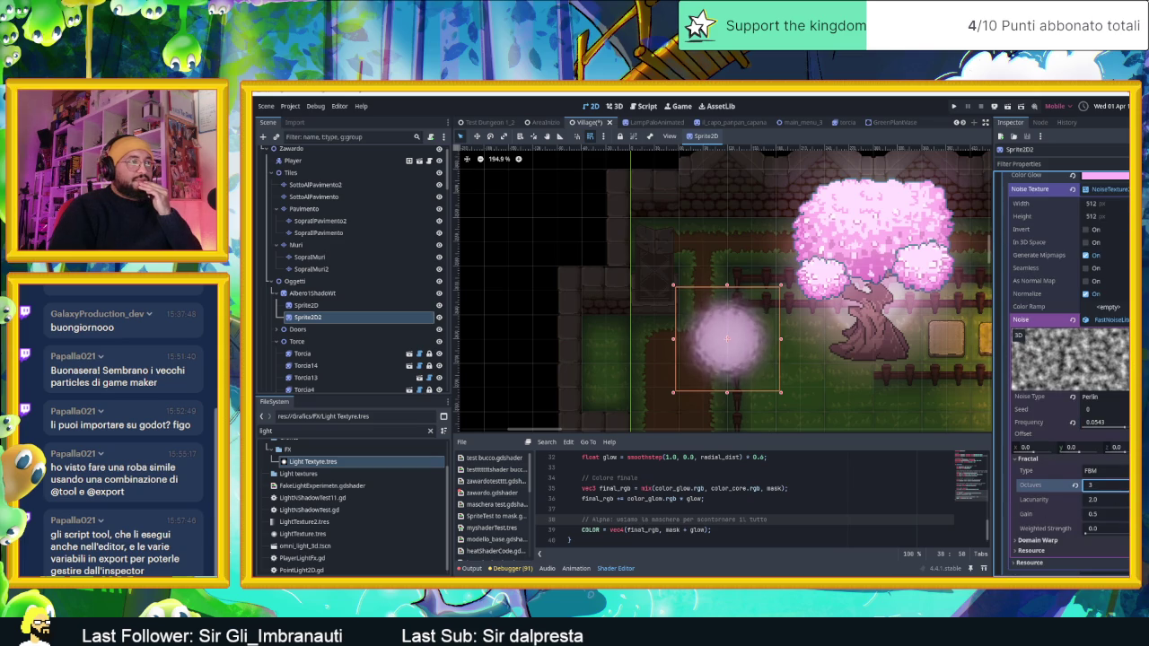
{"action": "left_click_drag", "start_coordinate": [1108, 501], "coordinate": [1069, 501]}
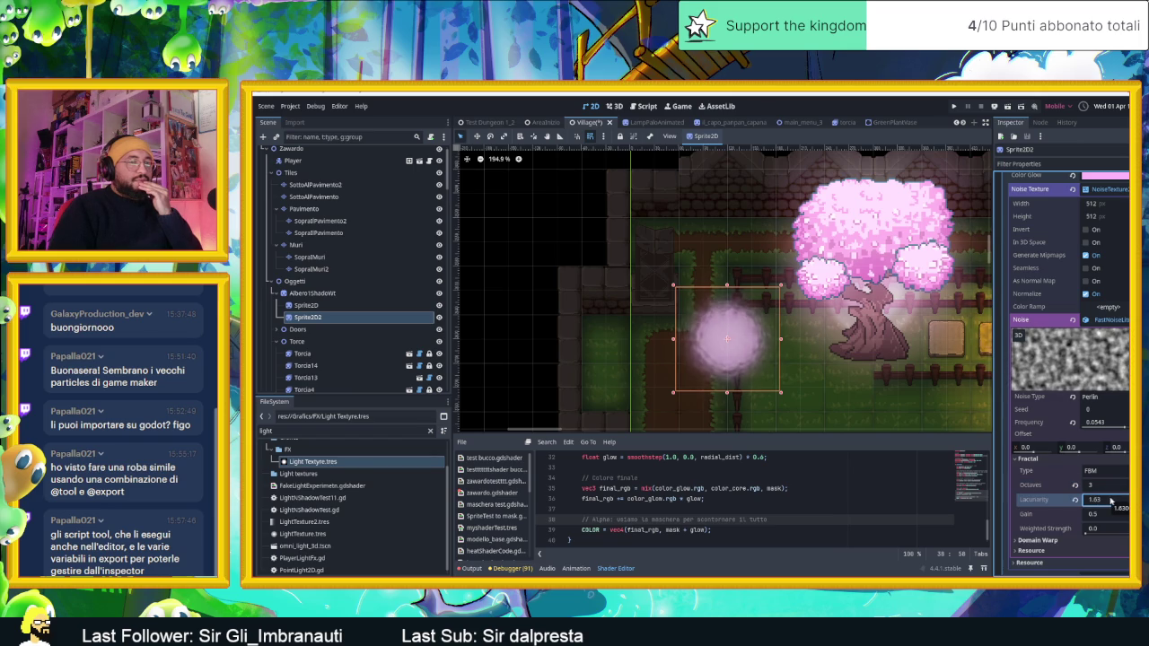
{"action": "left_click", "coordinate": [1075, 486]}
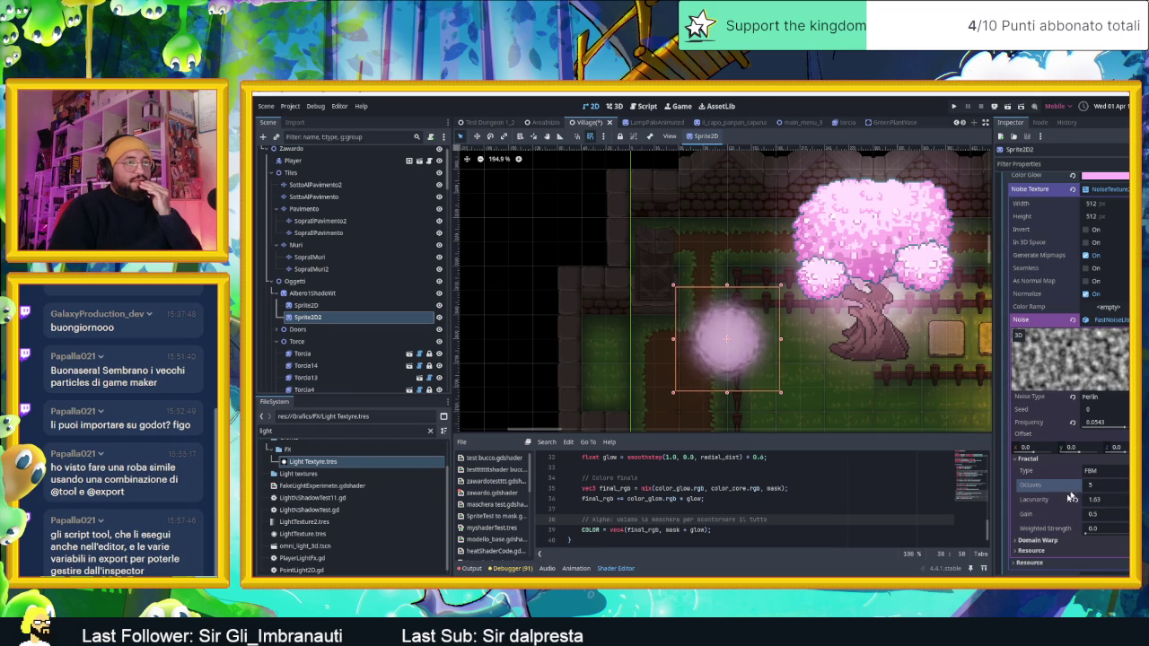
{"action": "left_click", "coordinate": [1076, 499]}
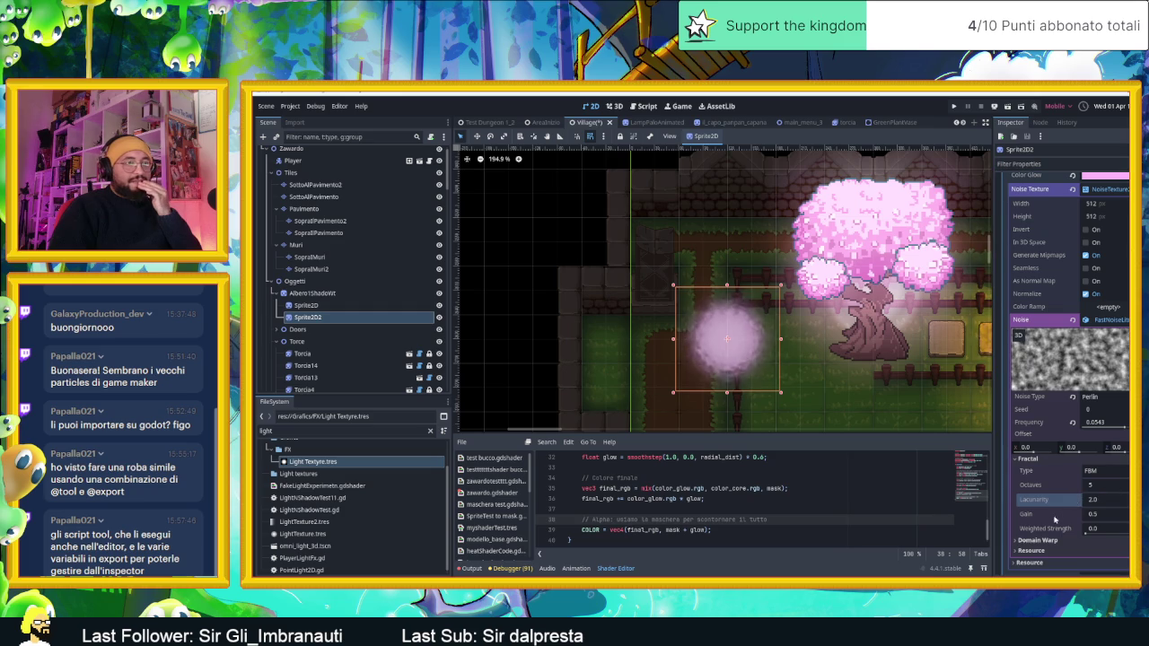
{"action": "scroll", "coordinate": [1056, 520], "scroll_direction": "down", "scroll_amount": 2}
{"action": "left_click_drag", "start_coordinate": [1091, 483], "coordinate": [1106, 484]}
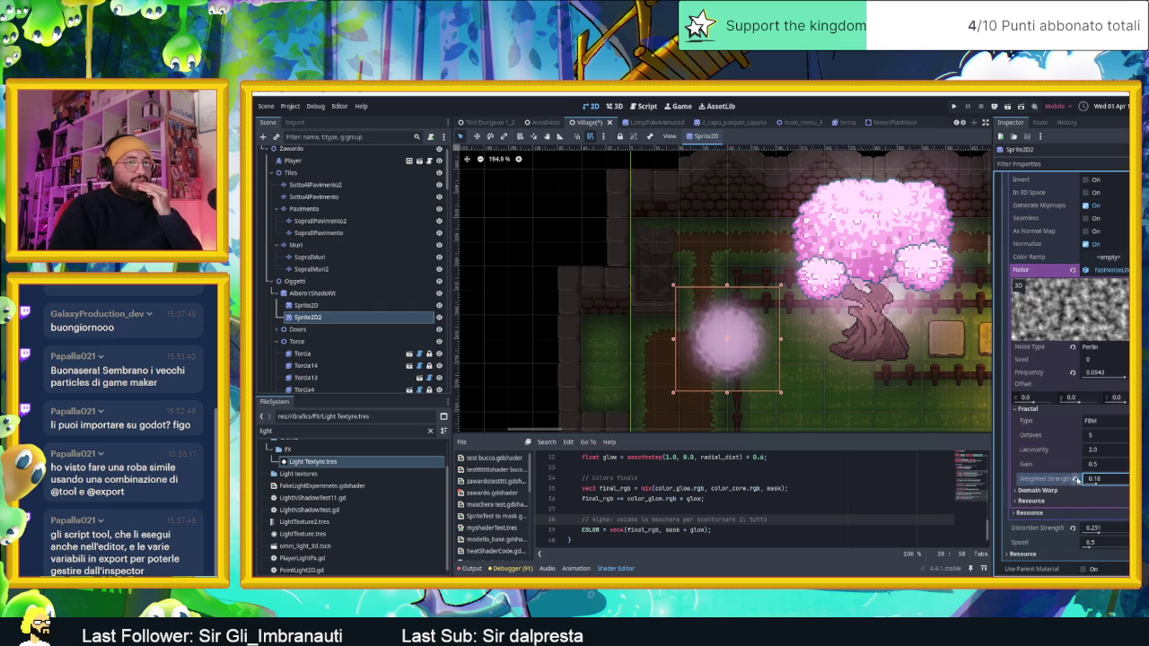
{"action": "left_click", "coordinate": [1076, 479]}
Step: Enable domain warp on the noise with a warp frequency of 0.39
{"action": "left_click", "coordinate": [1049, 491]}
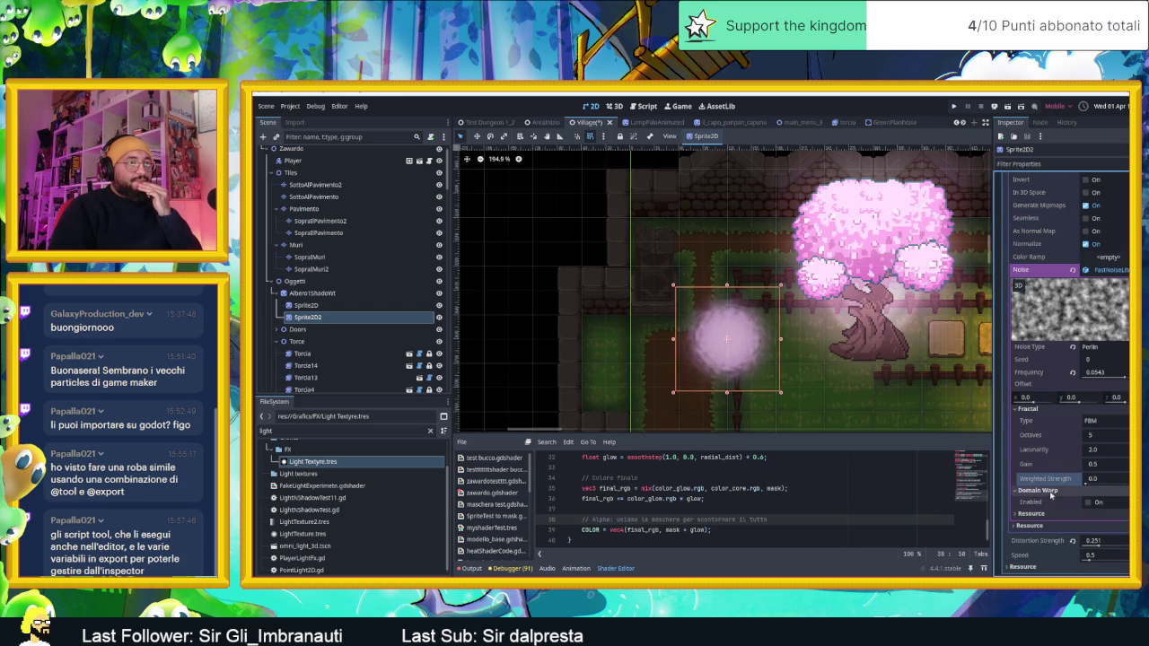
{"action": "left_click", "coordinate": [1087, 503]}
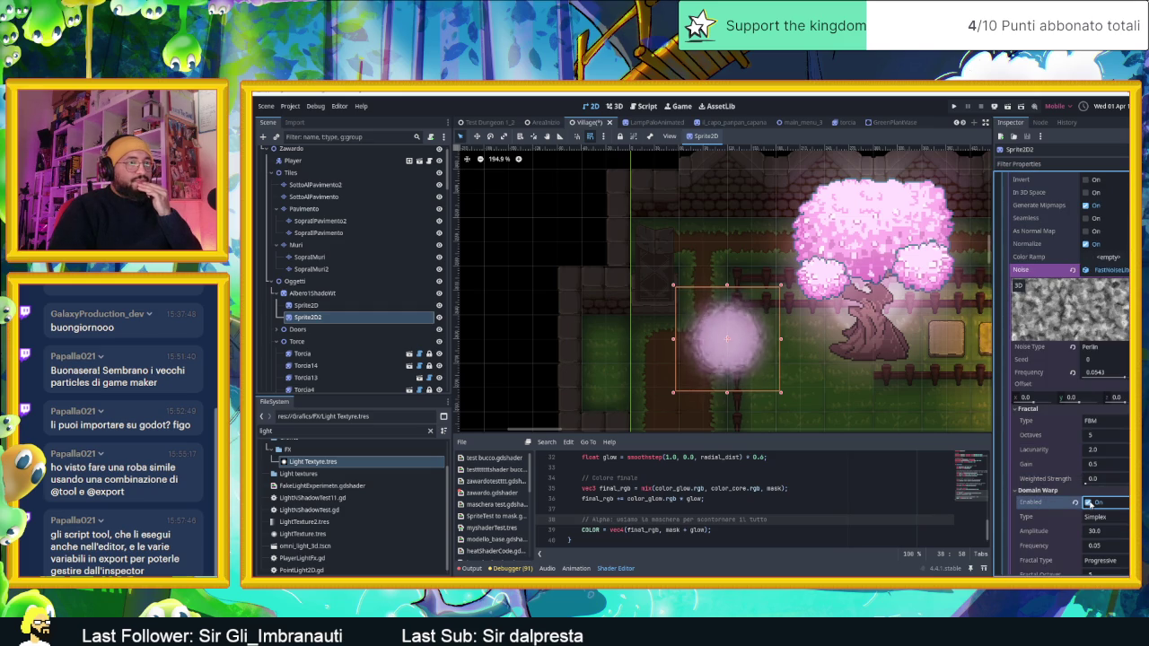
{"action": "left_click", "coordinate": [1089, 503]}
{"action": "left_click", "coordinate": [1089, 504]}
{"action": "scroll", "coordinate": [1089, 504], "scroll_direction": "down", "scroll_amount": 2}
{"action": "left_click_drag", "start_coordinate": [1088, 483], "coordinate": [1086, 510]}
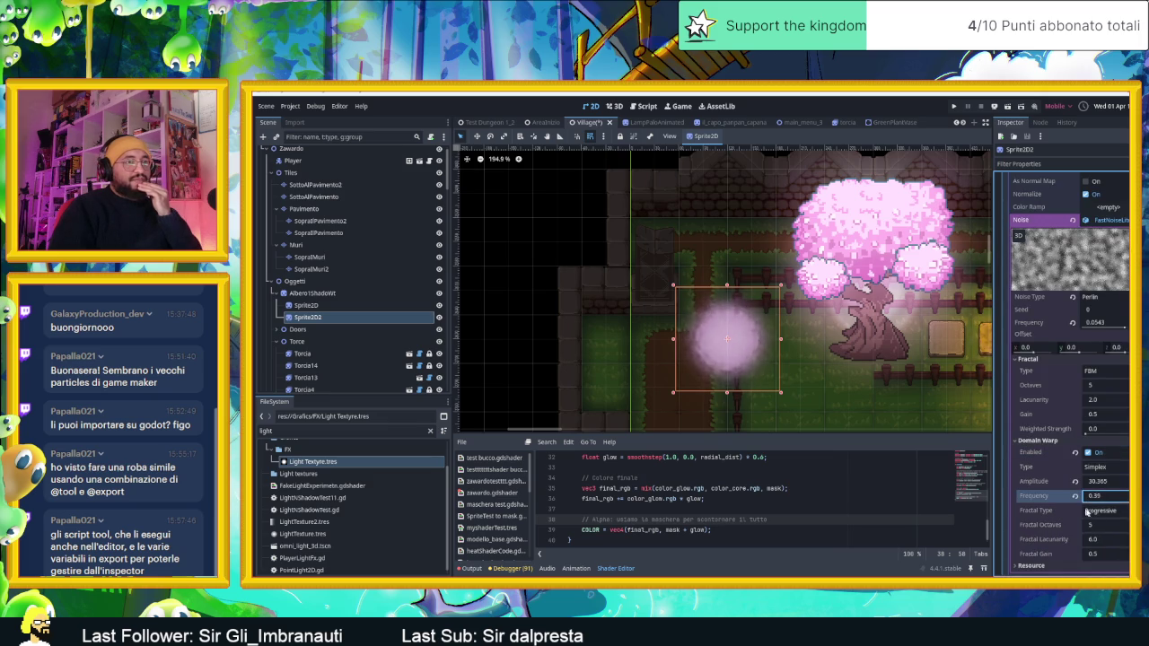
{"action": "type", "text": "0.39"}
{"action": "key", "text": "Return"}
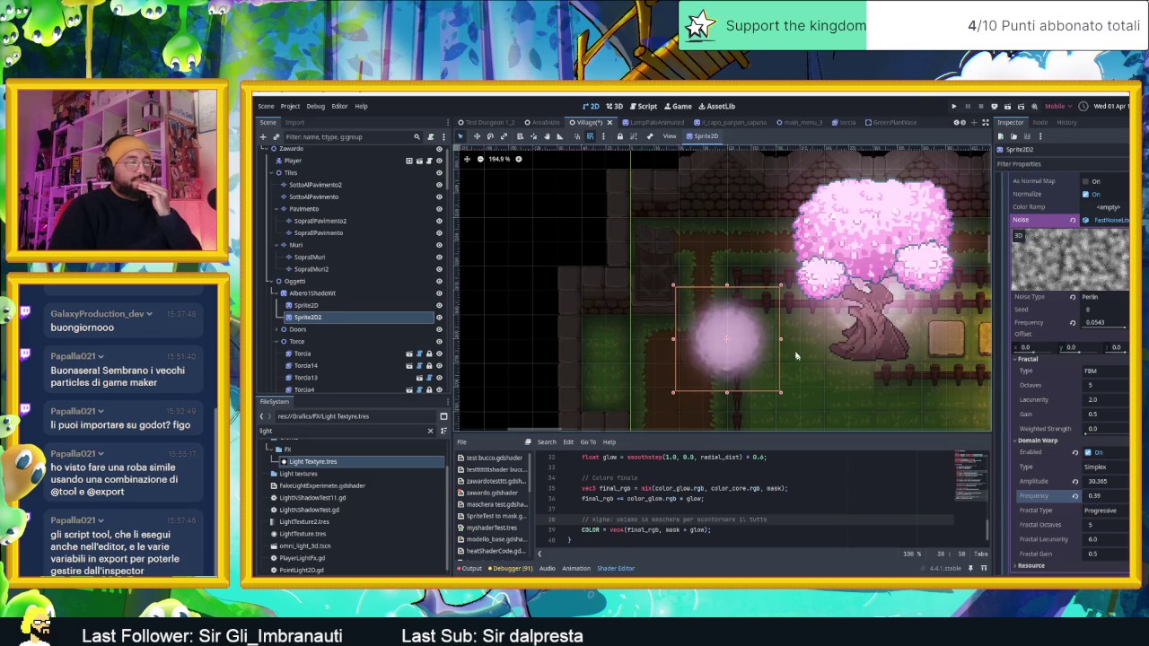
Step: Reset the warp frequency and amplitude to defaults and disable domain warp
{"action": "scroll", "coordinate": [740, 321], "scroll_direction": "up", "scroll_amount": 5}
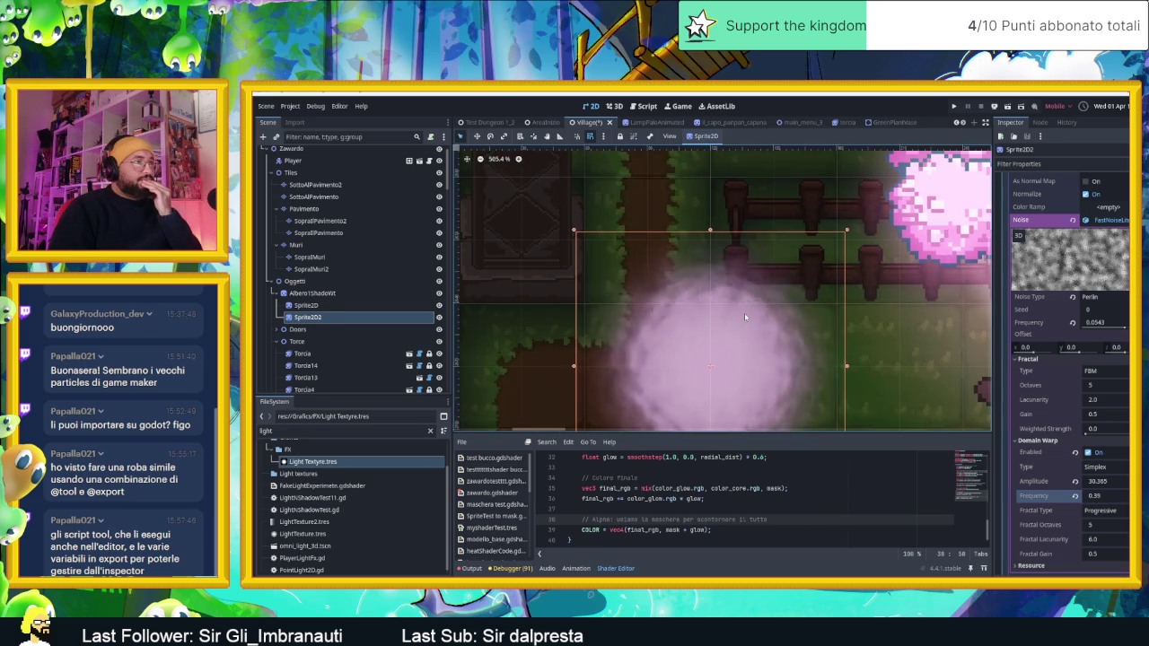
{"action": "mouse_move", "coordinate": [1097, 496]}
{"action": "left_mouse_down"}
{"action": "mouse_move", "coordinate": [1129, 496]}
{"action": "mouse_move", "coordinate": [1034, 484]}
{"action": "left_mouse_up"}
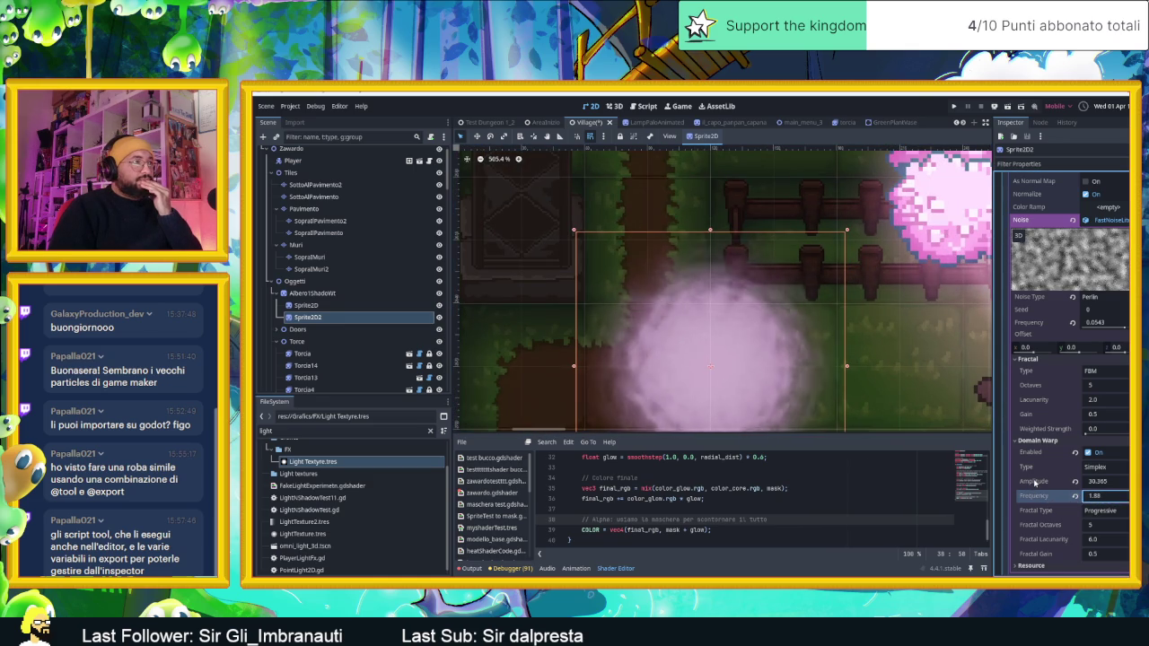
{"action": "scroll", "coordinate": [1086, 399], "scroll_direction": "down", "scroll_amount": 4}
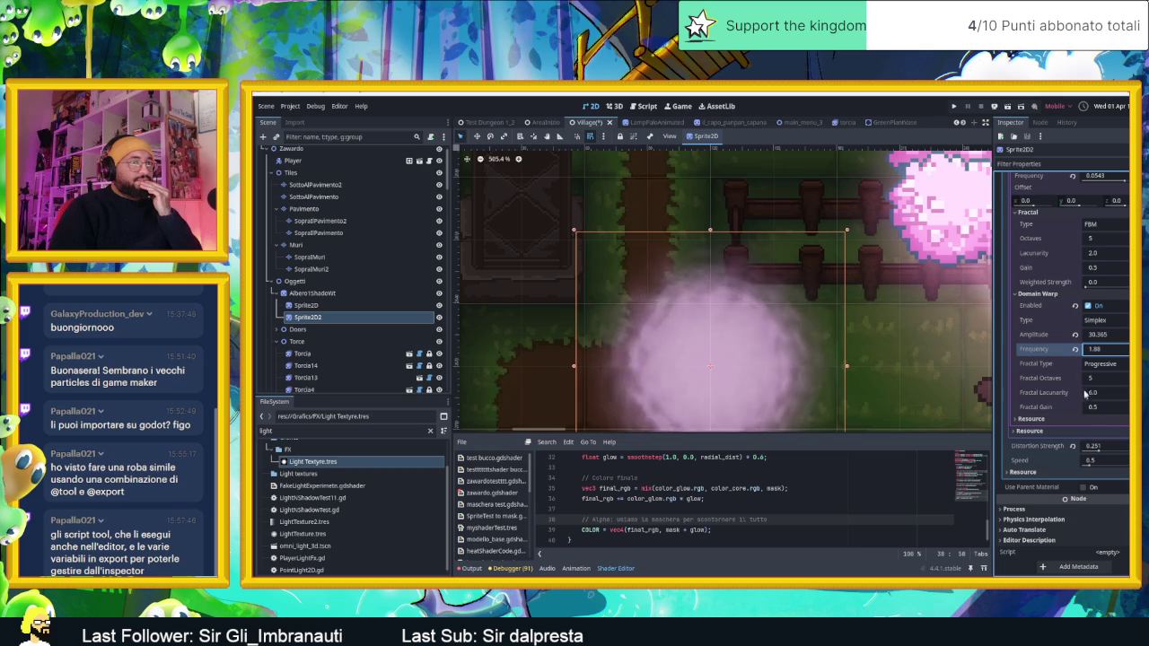
{"action": "left_click", "coordinate": [1075, 349]}
{"action": "left_click", "coordinate": [1076, 334]}
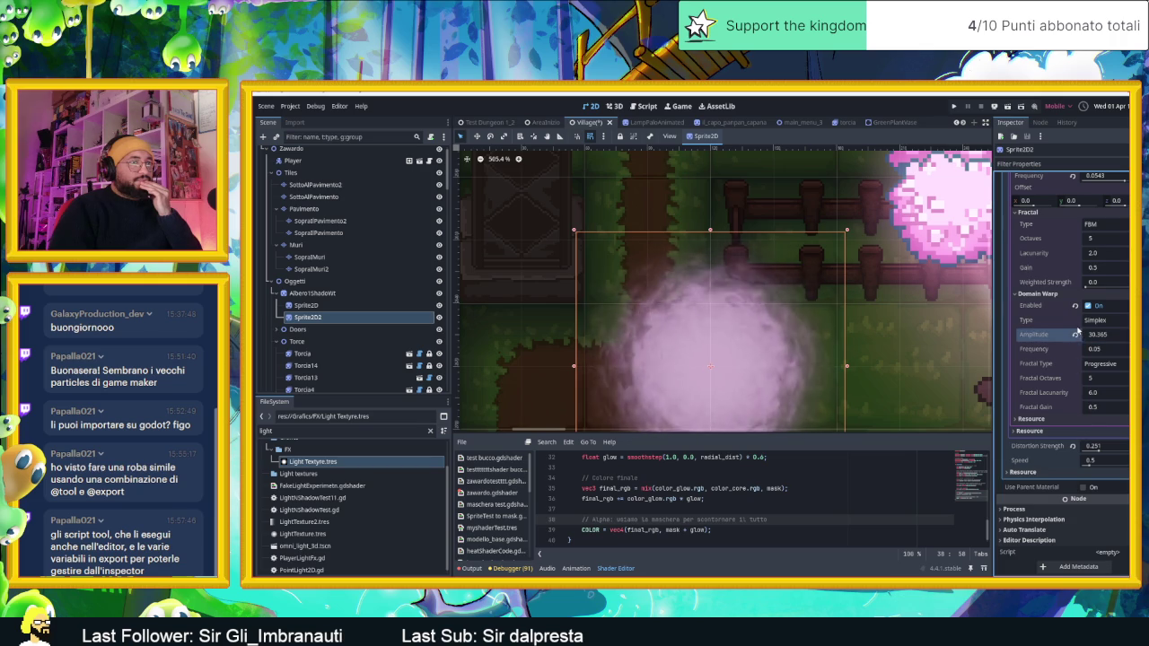
{"action": "left_click", "coordinate": [1088, 305]}
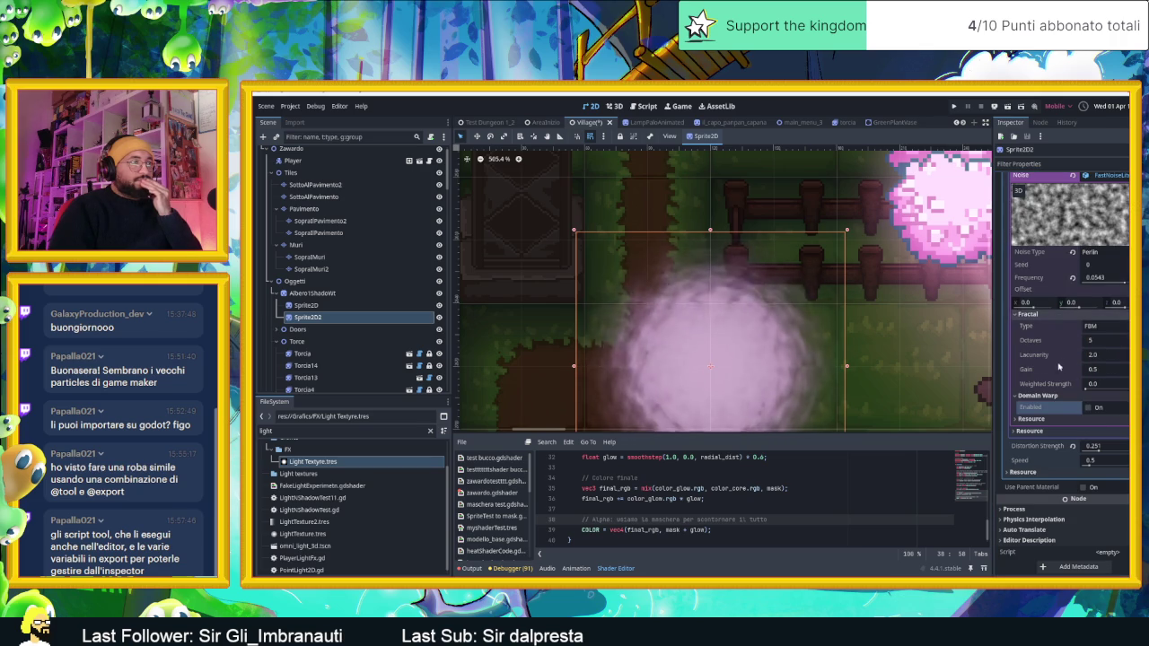
Step: Lower the glow shader's distortion Speed to 0.415
{"action": "left_click", "coordinate": [1041, 431]}
{"action": "left_click", "coordinate": [1042, 432]}
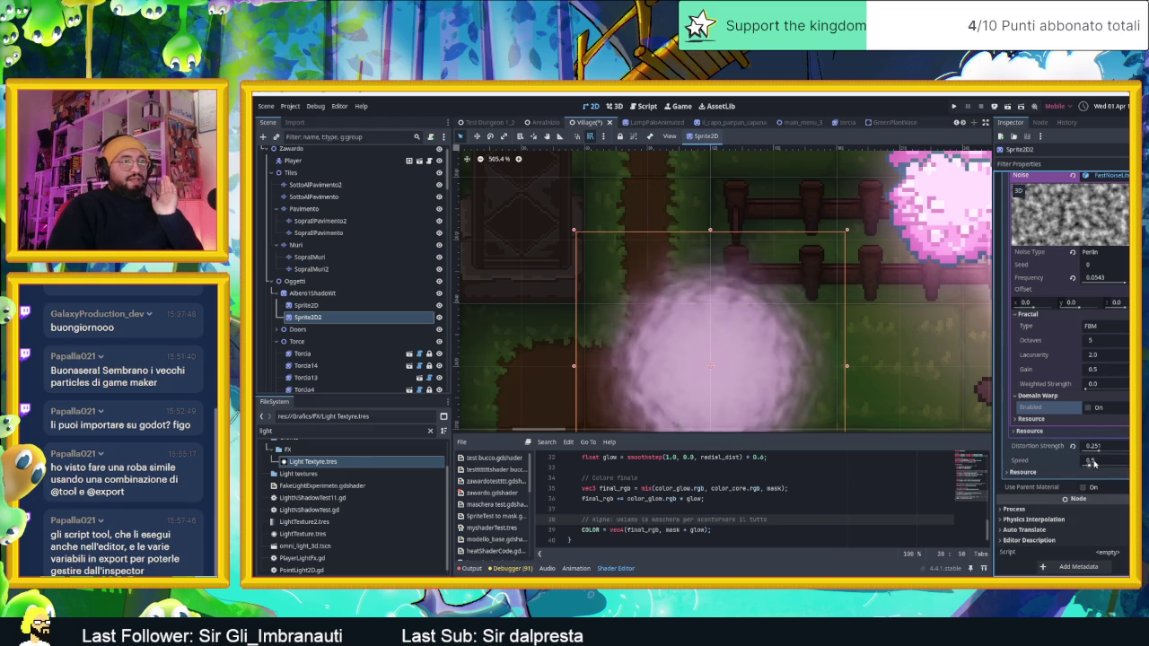
{"action": "left_click_drag", "start_coordinate": [1107, 462], "coordinate": [1095, 461]}
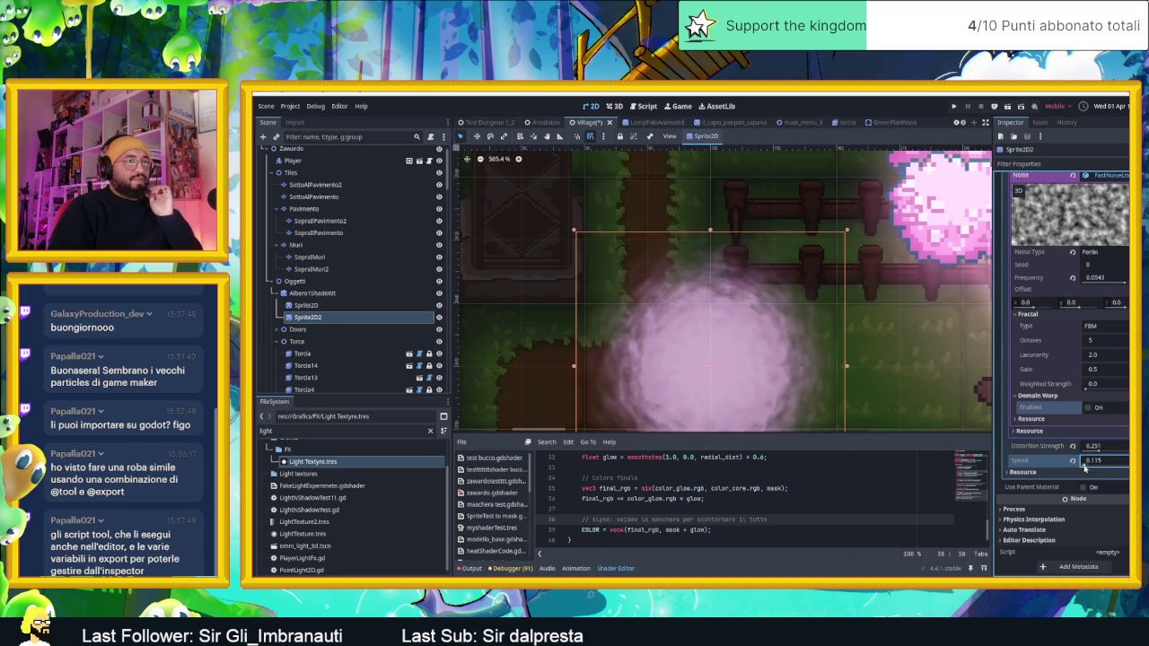
{"action": "scroll", "coordinate": [755, 314], "scroll_direction": "down", "scroll_amount": 5}
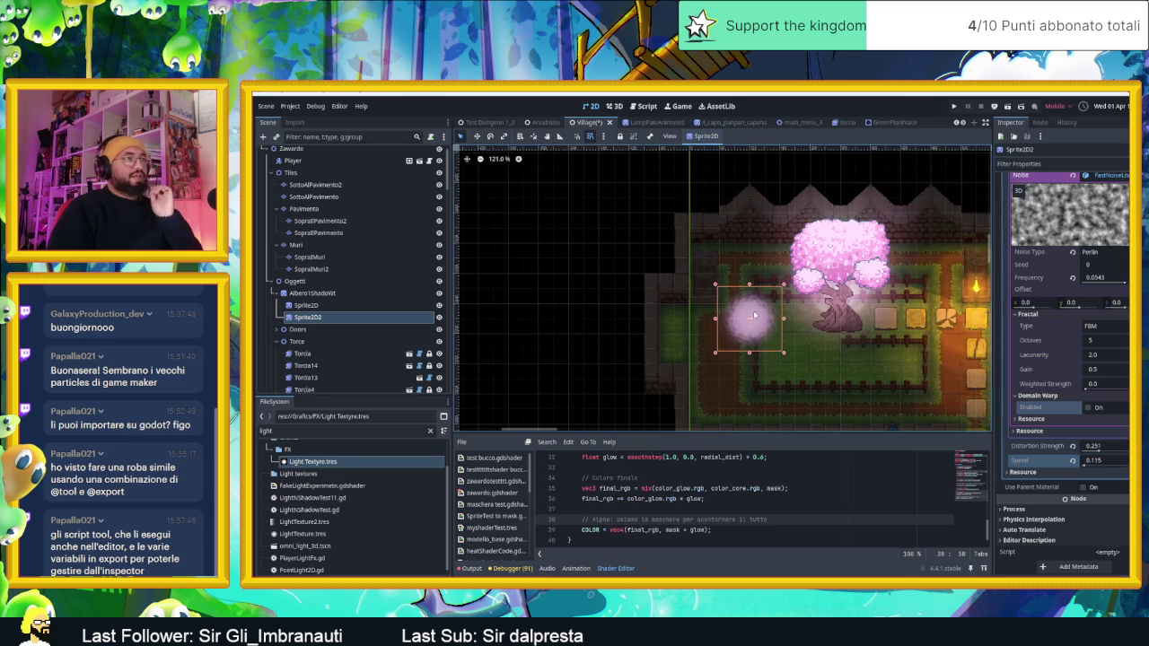
Step: Place the glow sprite over the tree, scale it around the canopy, and nudge it centred with arrow keys
{"action": "left_click_drag", "start_coordinate": [755, 314], "coordinate": [788, 235]}
{"action": "mouse_move", "coordinate": [881, 312]}
{"action": "left_mouse_down"}
{"action": "mouse_move", "coordinate": [900, 326]}
{"action": "mouse_move", "coordinate": [887, 325]}
{"action": "left_mouse_up"}
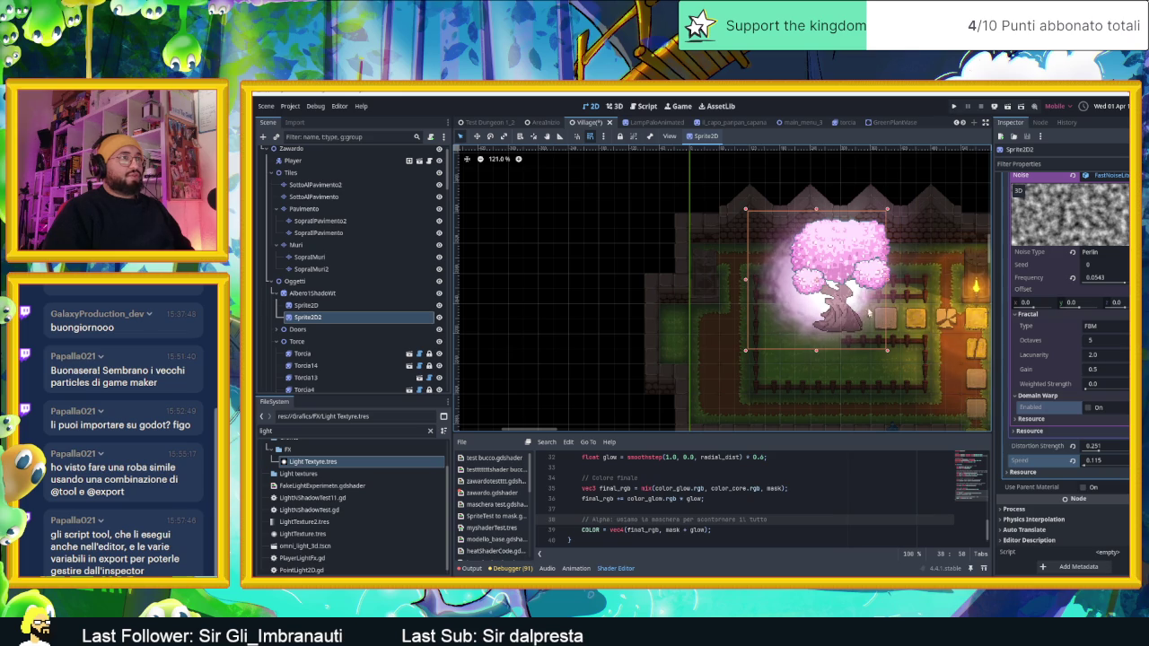
{"action": "left_click_drag", "start_coordinate": [777, 299], "coordinate": [795, 299]}
{"action": "key", "text": "Up"}
{"action": "key", "text": "Up"}
{"action": "key", "text": "Up"}
{"action": "key", "text": "Up"}
{"action": "key", "text": "Up"}
{"action": "key", "text": "Up"}
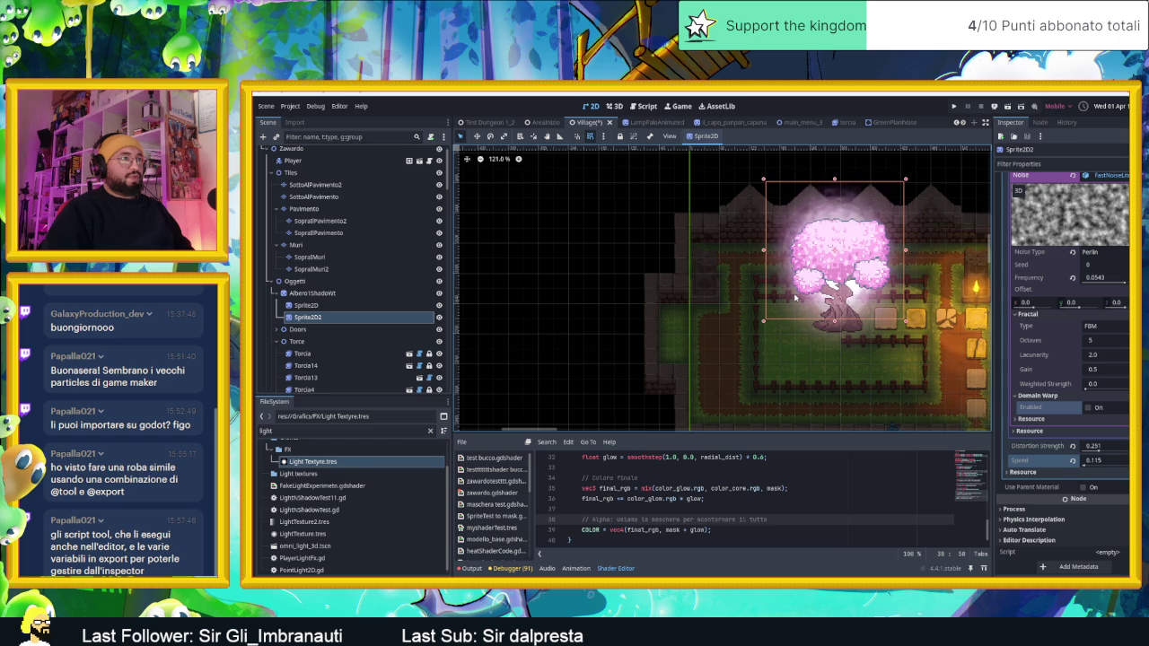
{"action": "key", "text": "Right"}
{"action": "key", "text": "Right"}
{"action": "key", "text": "Right"}
{"action": "key", "text": "Down"}
{"action": "key", "text": "Down"}
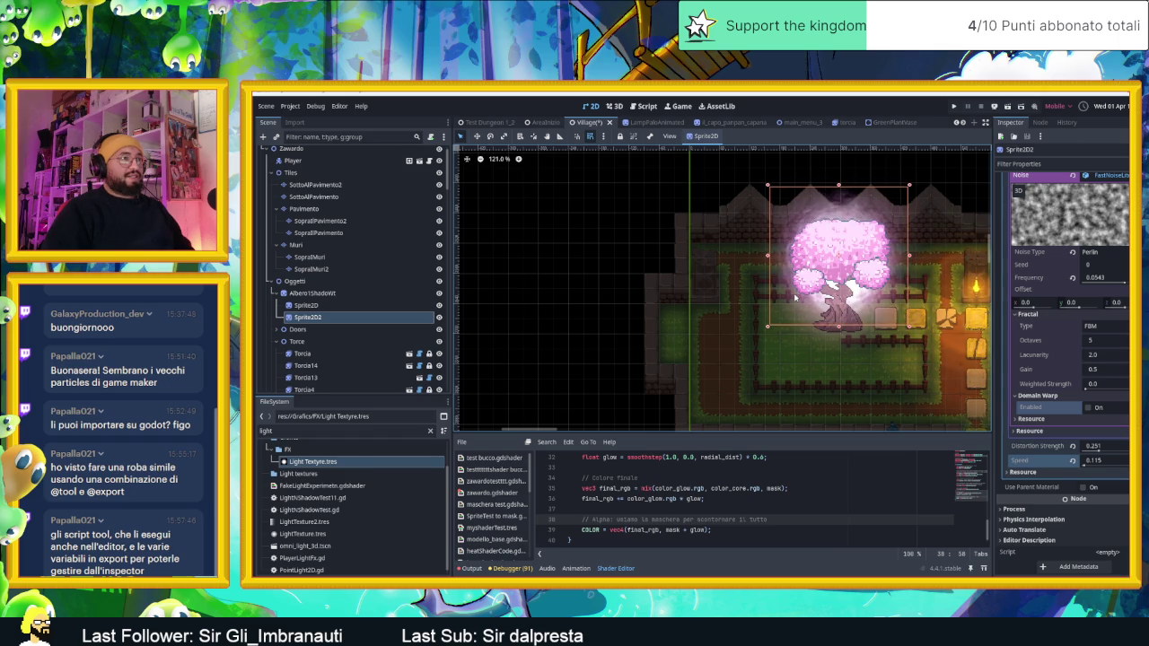
{"action": "left_click", "coordinate": [553, 288]}
{"action": "scroll", "coordinate": [677, 290], "scroll_direction": "right", "scroll_amount": 3}
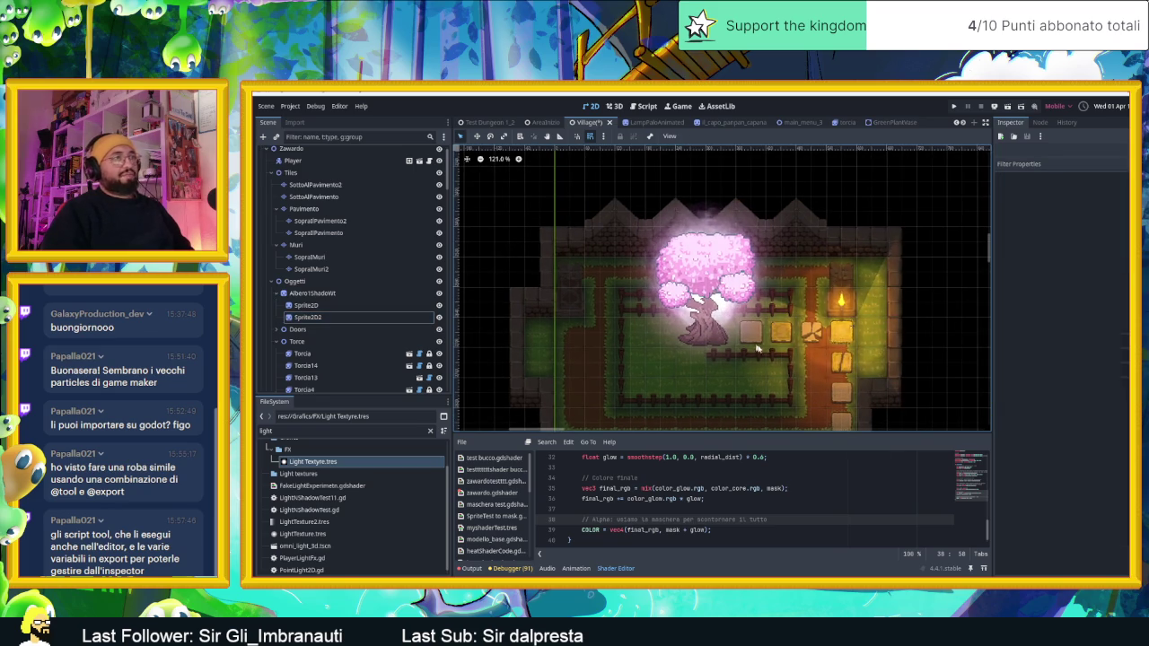
Step: Save the Village scene with Ctrl+S and zoom the viewport to inspect the glowing tree
{"action": "key", "text": "ctrl+s"}
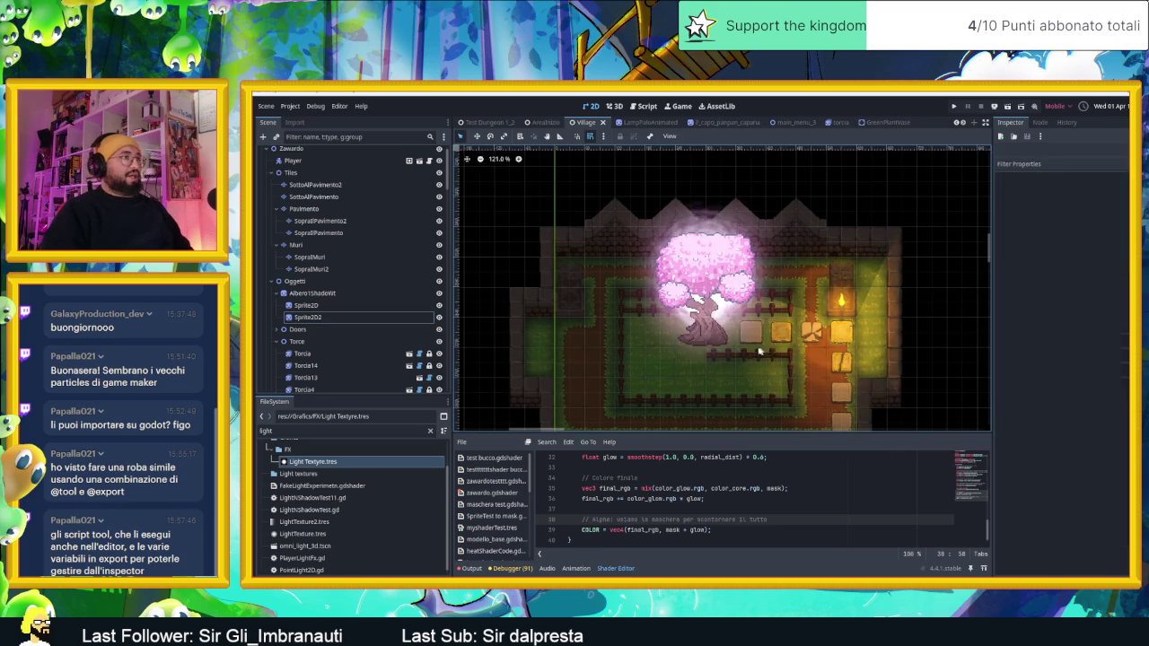
{"action": "scroll", "coordinate": [770, 312], "scroll_direction": "left", "scroll_amount": 1}
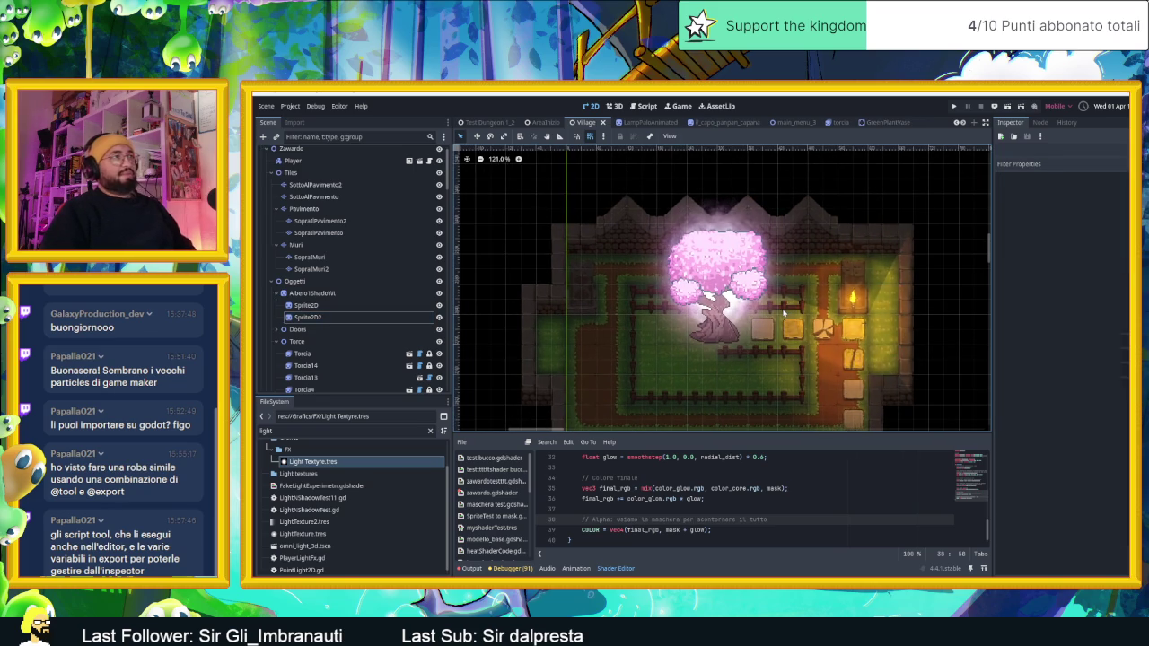
{"action": "scroll", "coordinate": [749, 241], "scroll_direction": "up", "scroll_amount": 5}
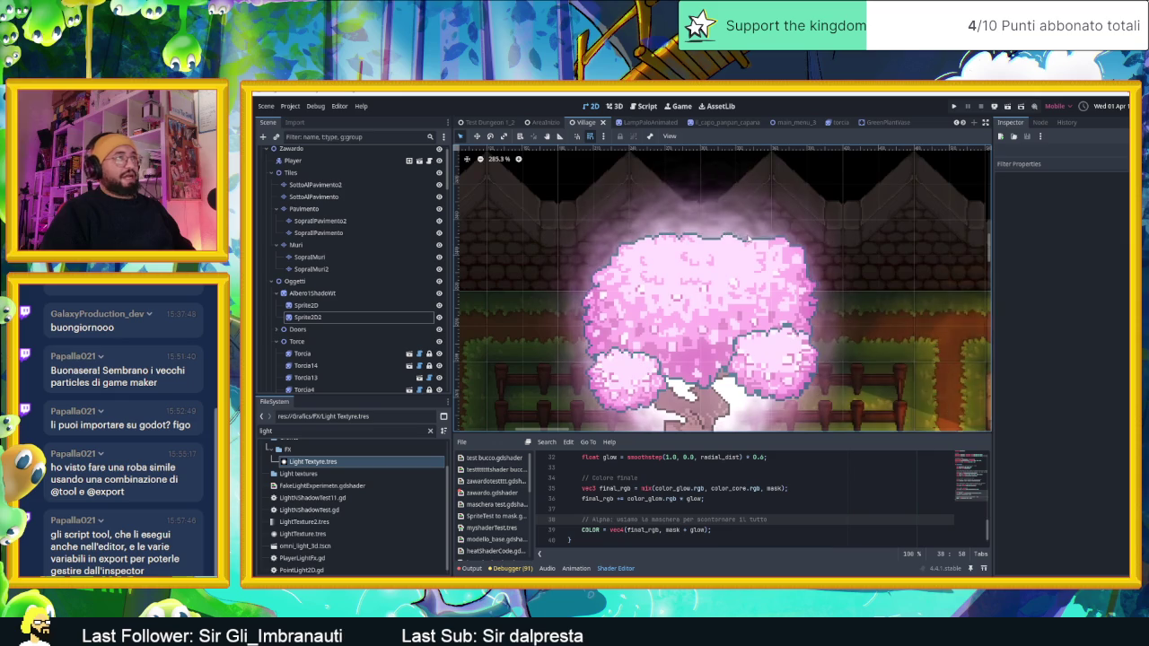
{"action": "scroll", "coordinate": [750, 240], "scroll_direction": "down", "scroll_amount": 2}
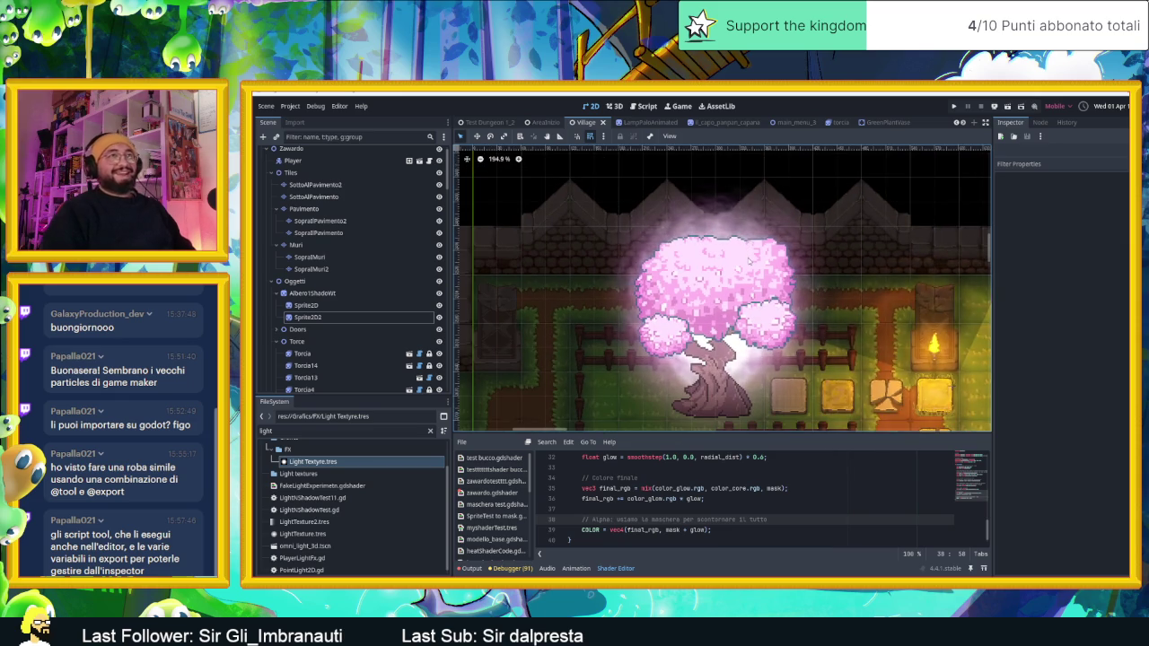
{"action": "scroll", "coordinate": [735, 259], "scroll_direction": "down", "scroll_amount": 1}
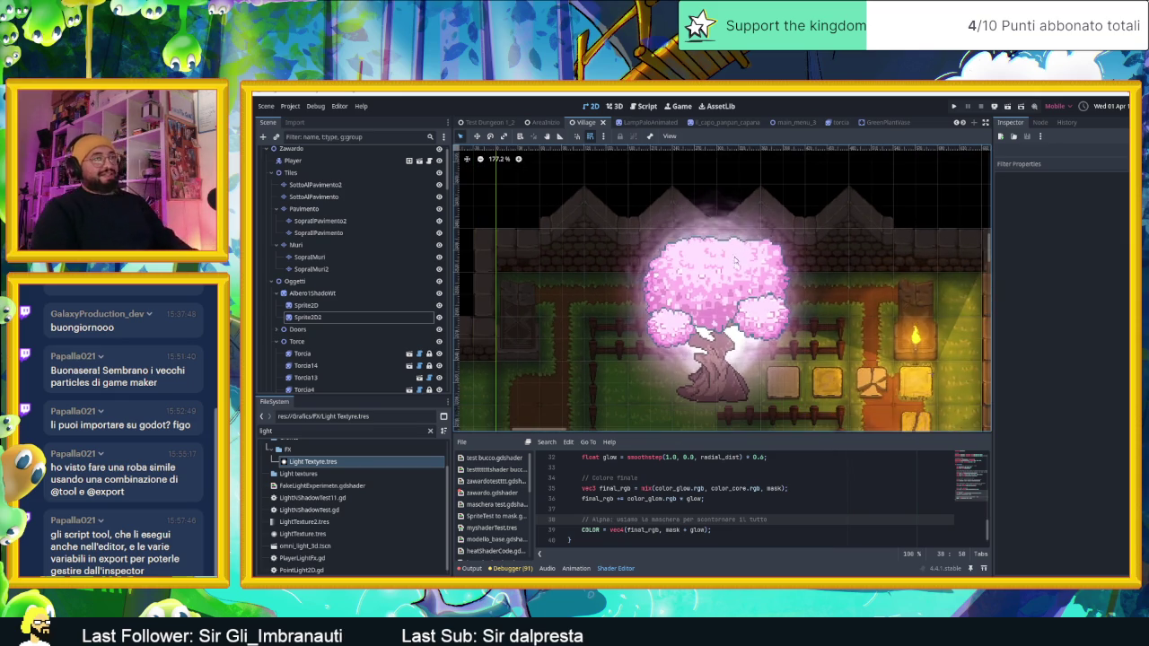
{"action": "scroll", "coordinate": [745, 270], "scroll_direction": "down", "scroll_amount": 1}
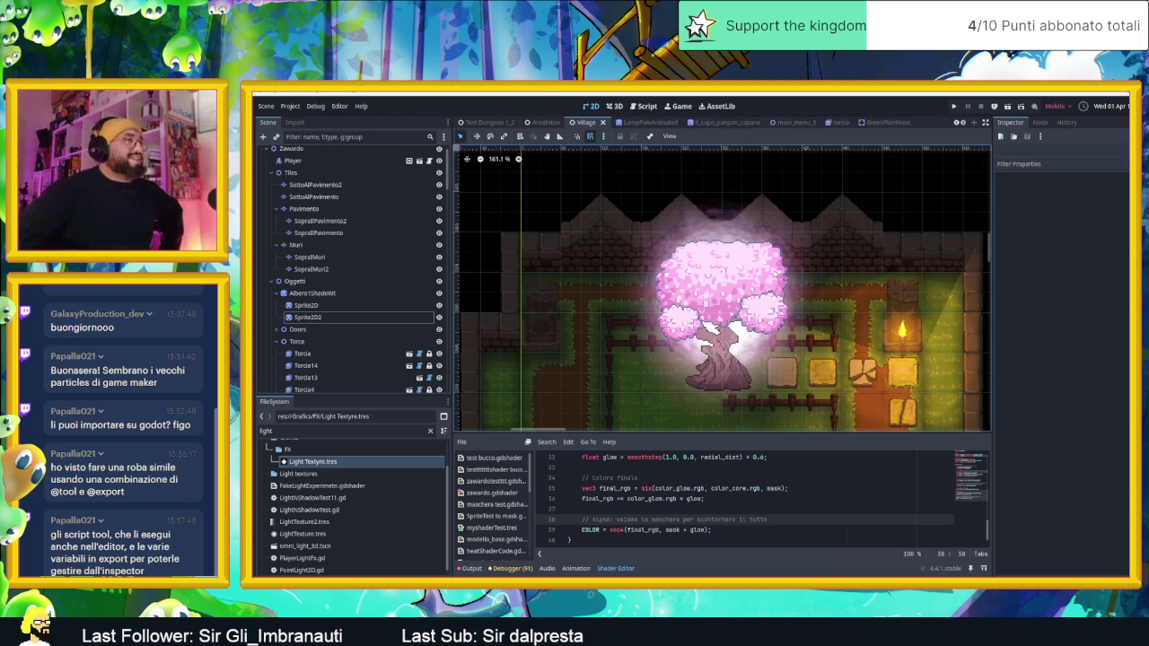
{"action": "left_click", "coordinate": [313, 294]}
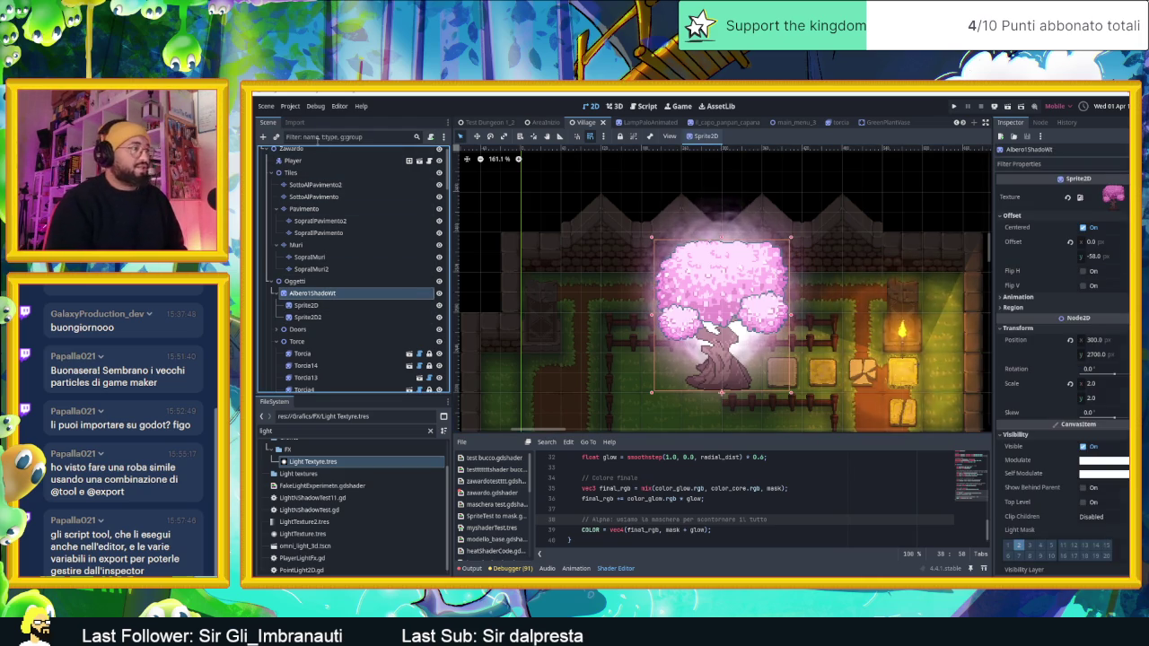
Step: Add a PointLight2D child node under Albero1ShadoWt via the Create New Node search
{"action": "left_click", "coordinate": [317, 432]}
{"action": "double_click", "coordinate": [317, 432]}
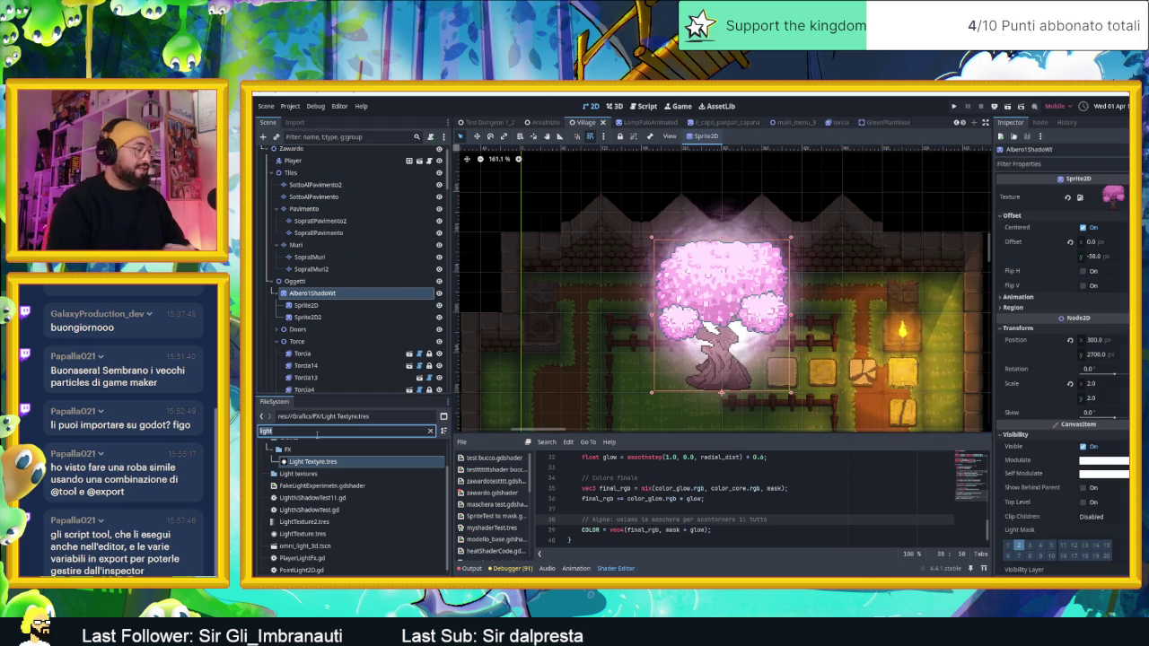
{"action": "type", "text": "l"}
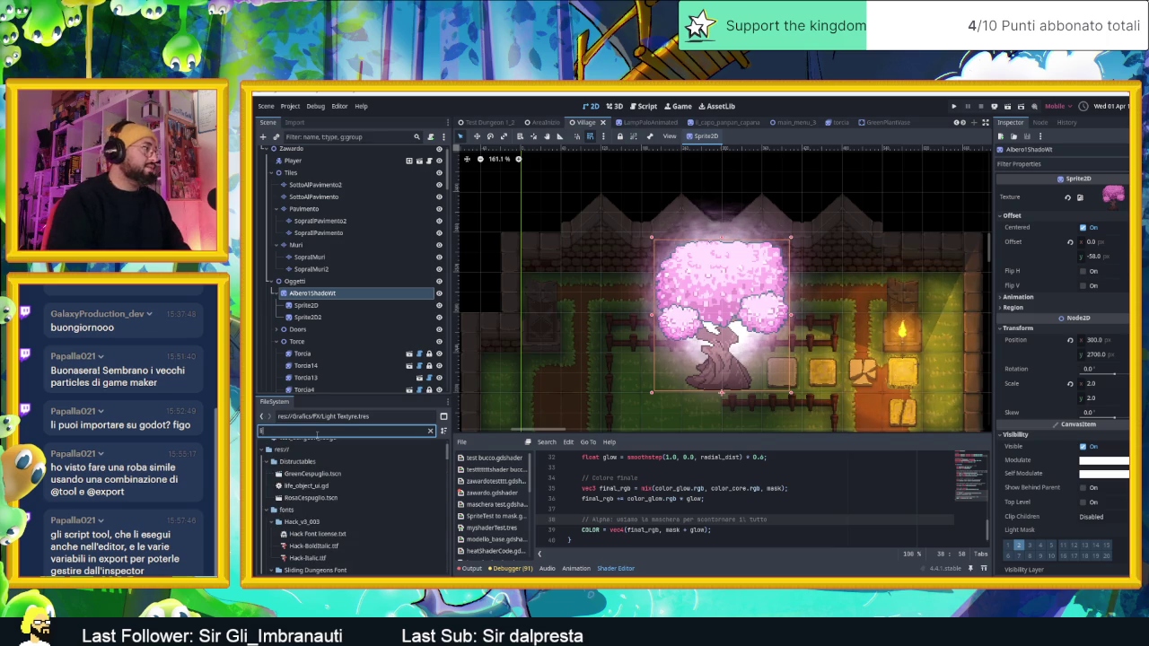
{"action": "left_click", "coordinate": [263, 137]}
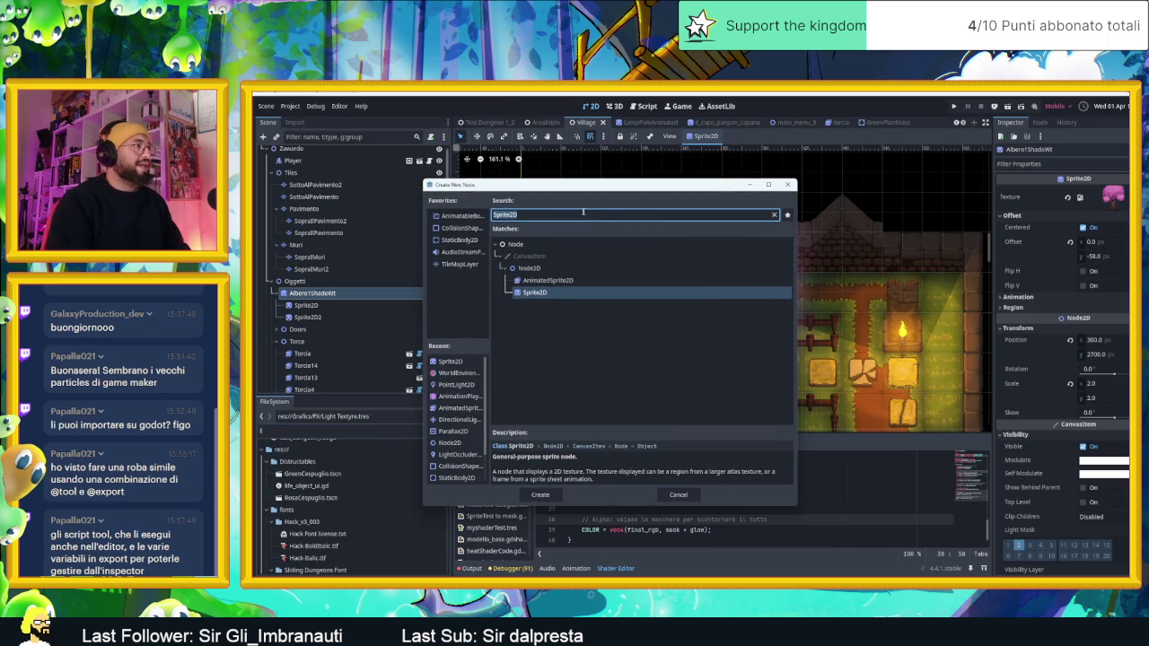
{"action": "type", "text": "l"}
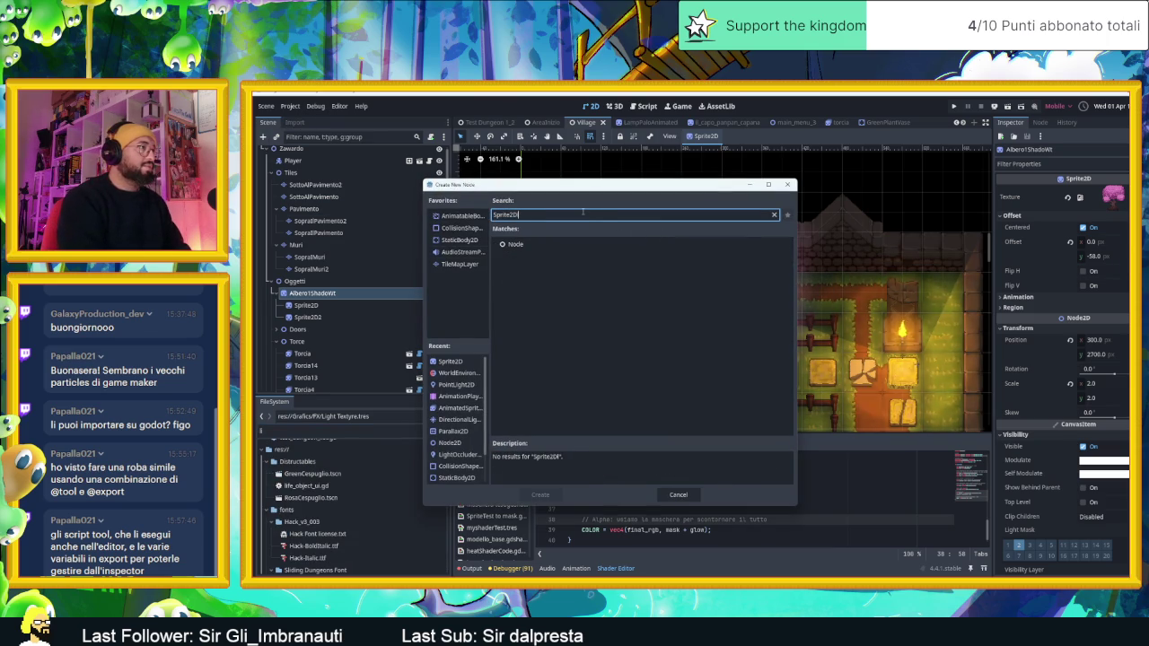
{"action": "key", "text": "ctrl+a"}
{"action": "key", "text": "BackSpace"}
{"action": "type", "text": "l"}
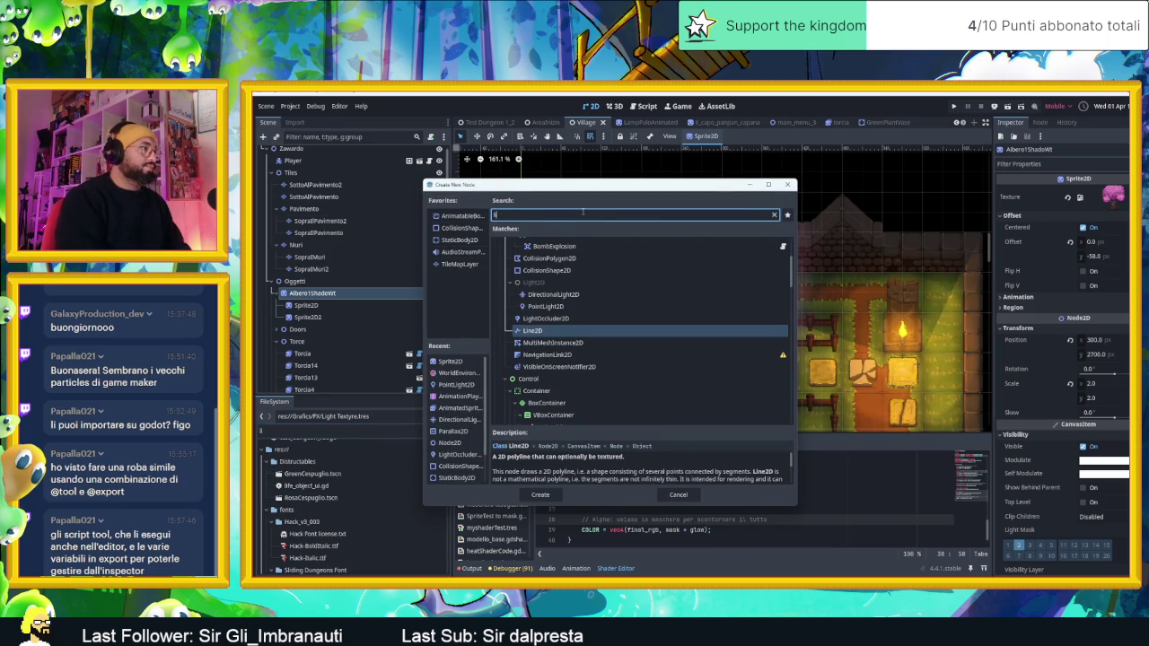
{"action": "double_click", "coordinate": [458, 384]}
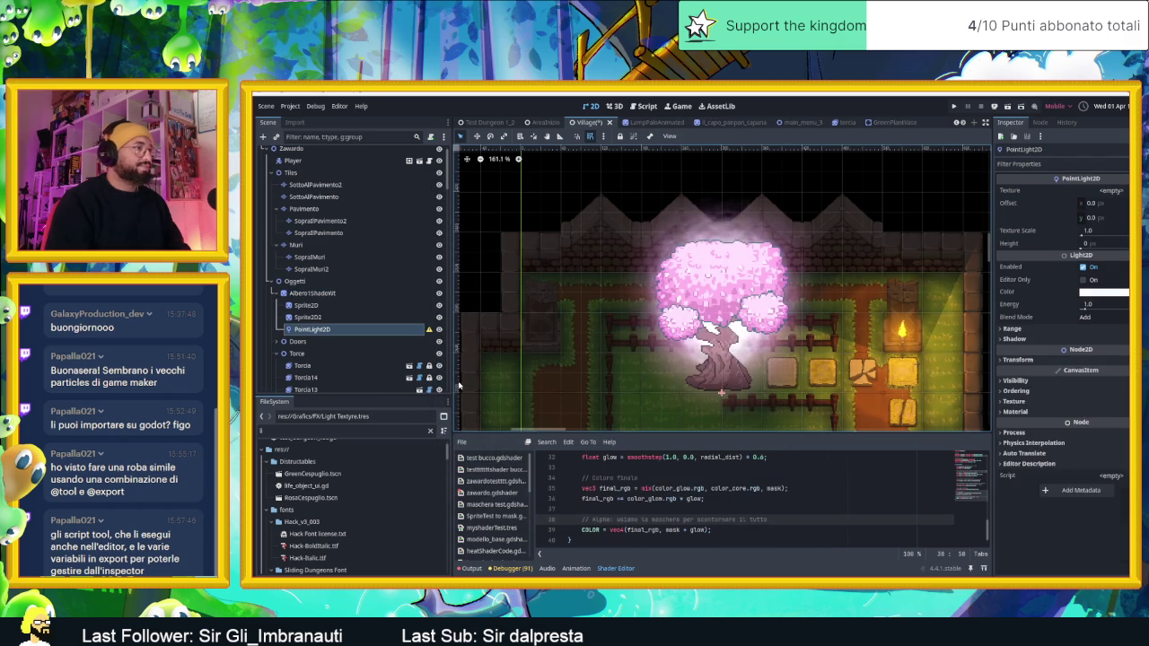
Step: Drag Light Textyre.tres, found by filtering files for 'light', into the PointLight2D's Texture slot
{"action": "scroll", "coordinate": [723, 371], "scroll_direction": "down", "scroll_amount": 3}
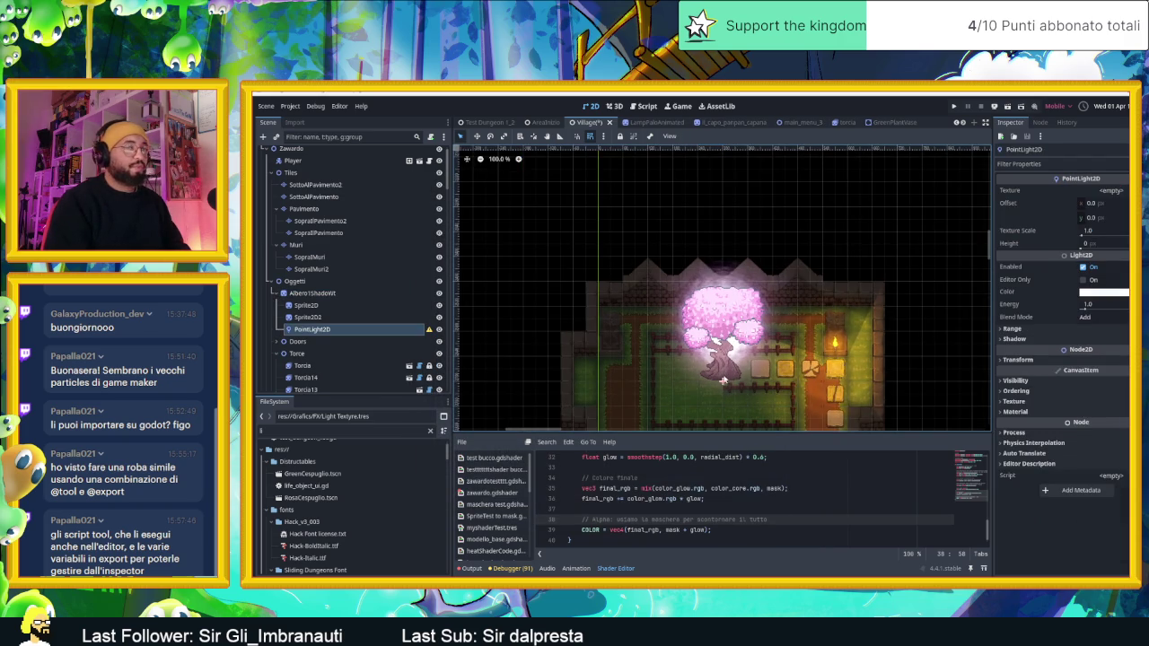
{"action": "scroll", "coordinate": [339, 472], "scroll_direction": "up", "scroll_amount": 2}
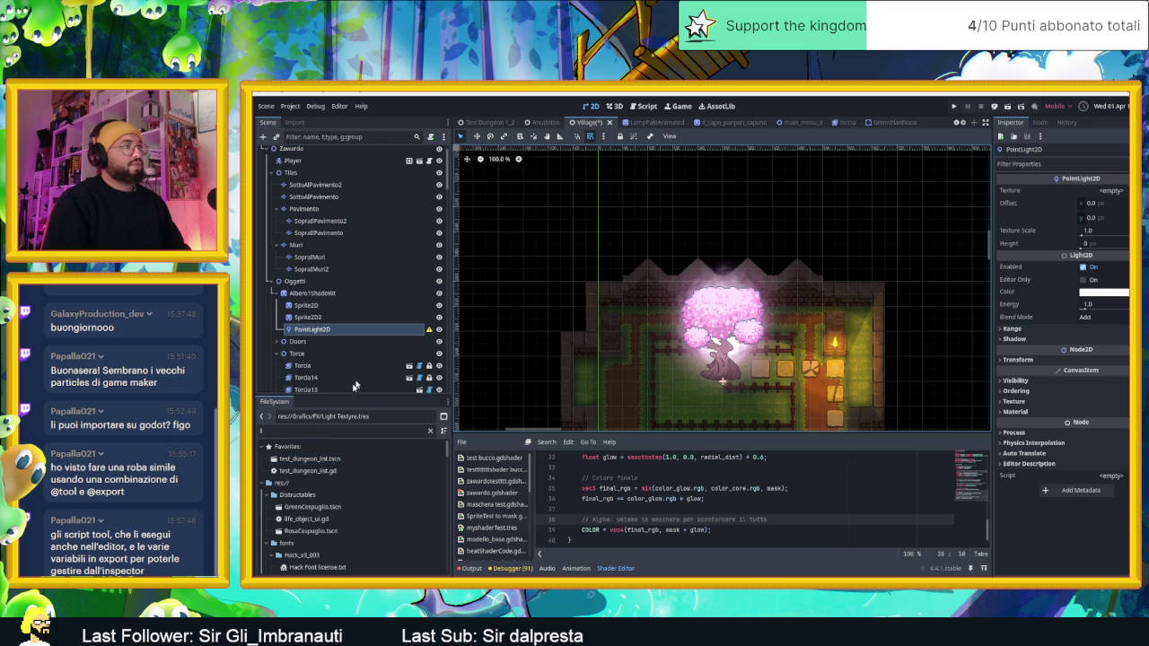
{"action": "left_click", "coordinate": [1111, 191]}
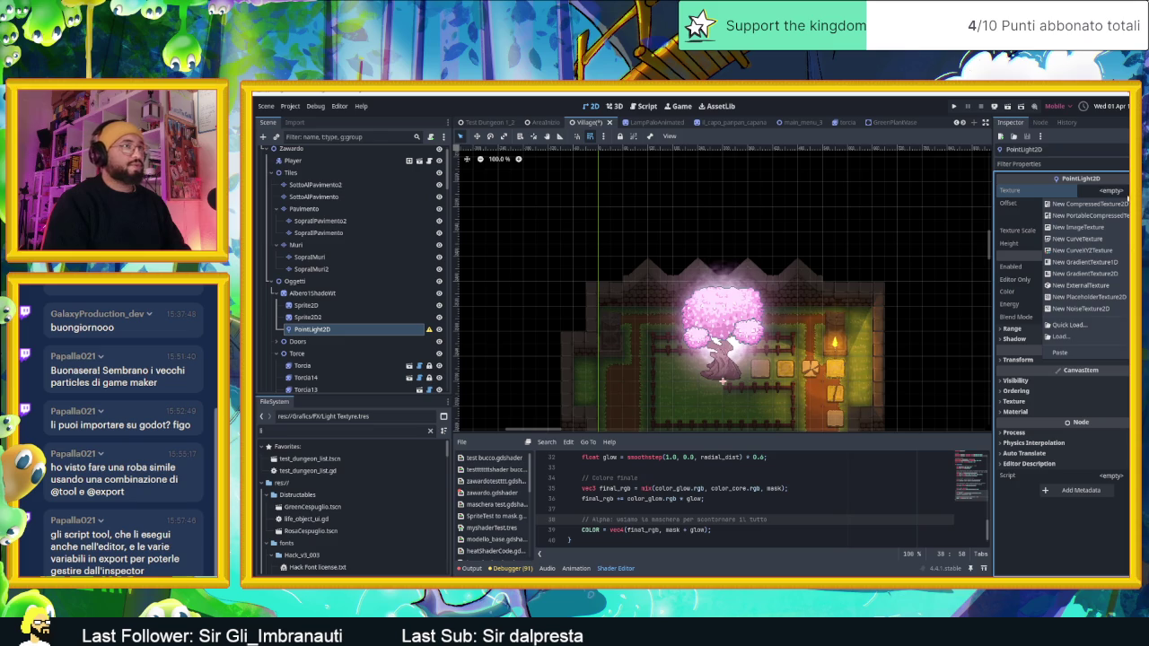
{"action": "key", "text": "Escape"}
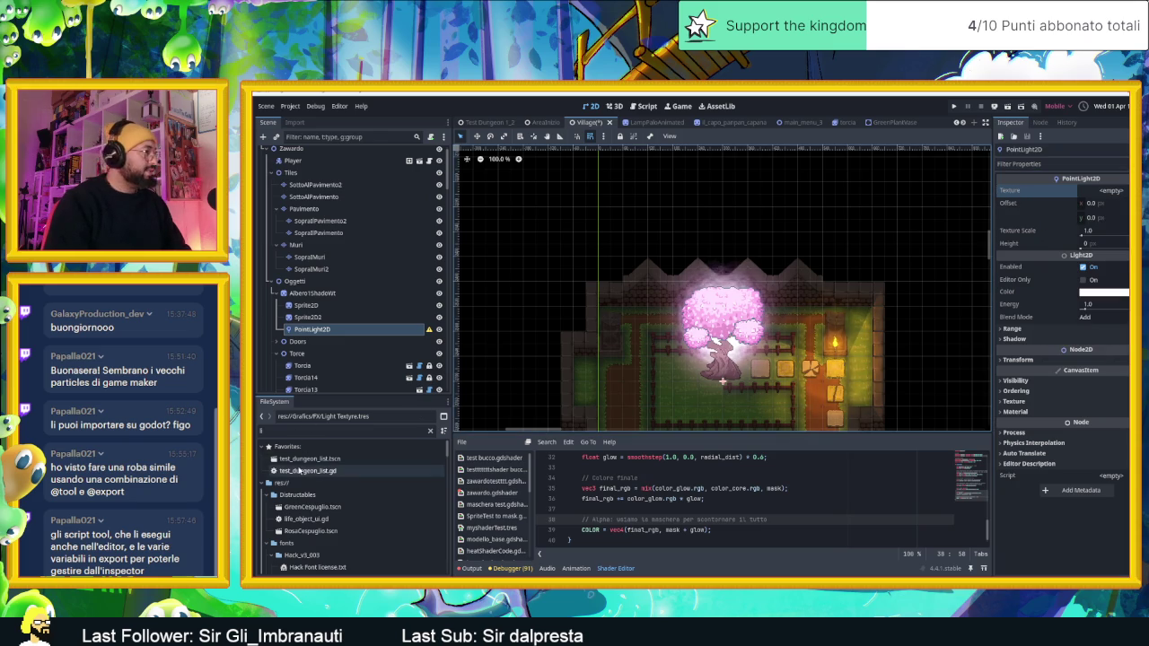
{"action": "left_click", "coordinate": [313, 432]}
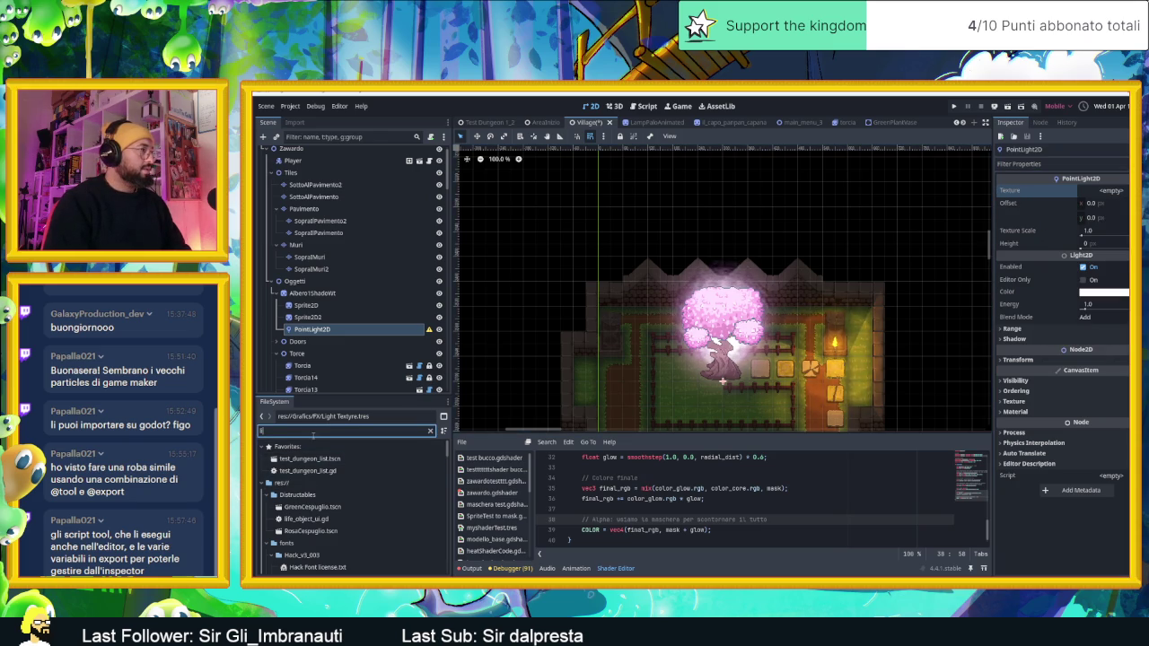
{"action": "type", "text": "light"}
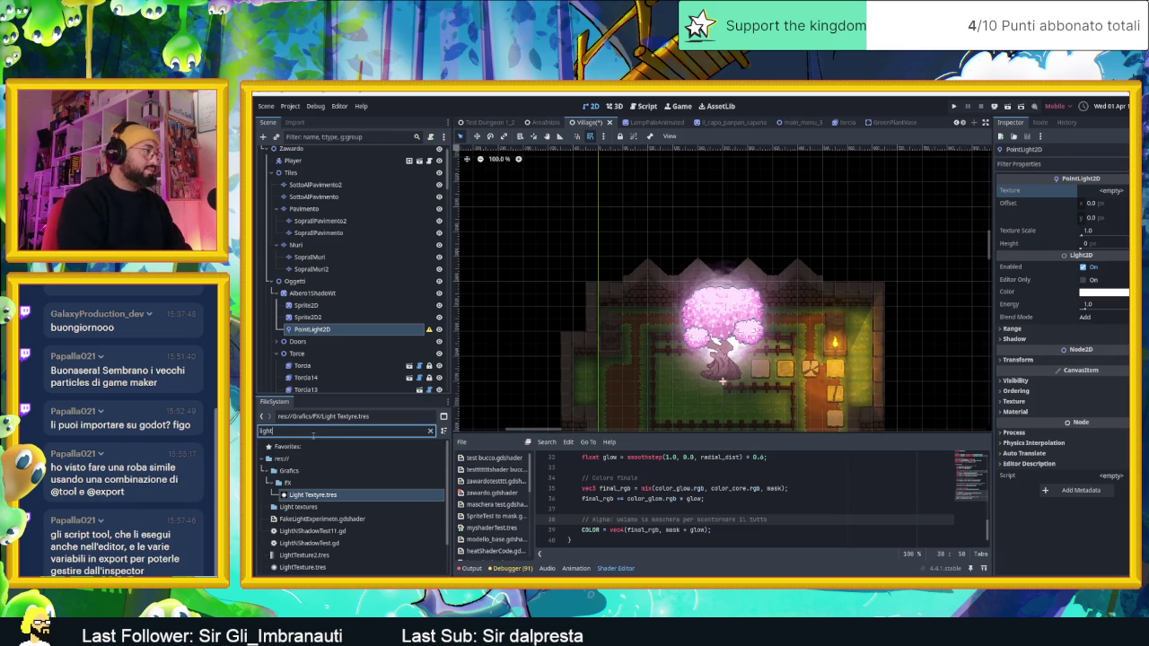
{"action": "mouse_move", "coordinate": [306, 495]}
{"action": "left_mouse_down"}
{"action": "mouse_move", "coordinate": [1048, 318]}
{"action": "mouse_move", "coordinate": [1110, 191]}
{"action": "left_mouse_up"}
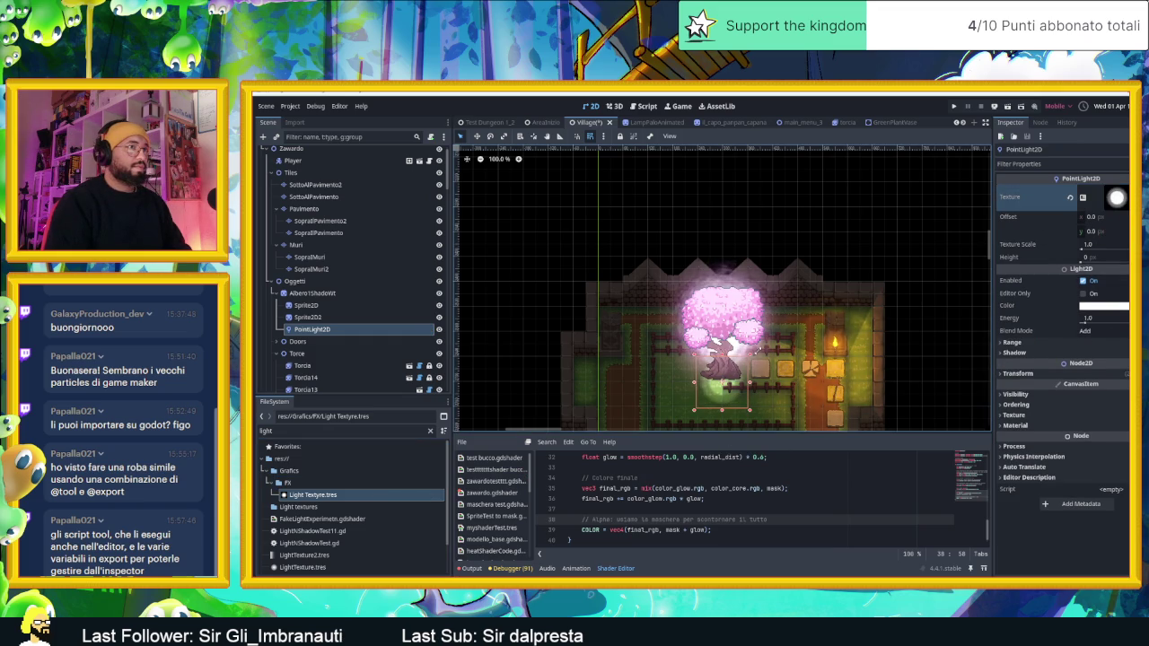
{"action": "left_click_drag", "start_coordinate": [769, 340], "coordinate": [819, 286]}
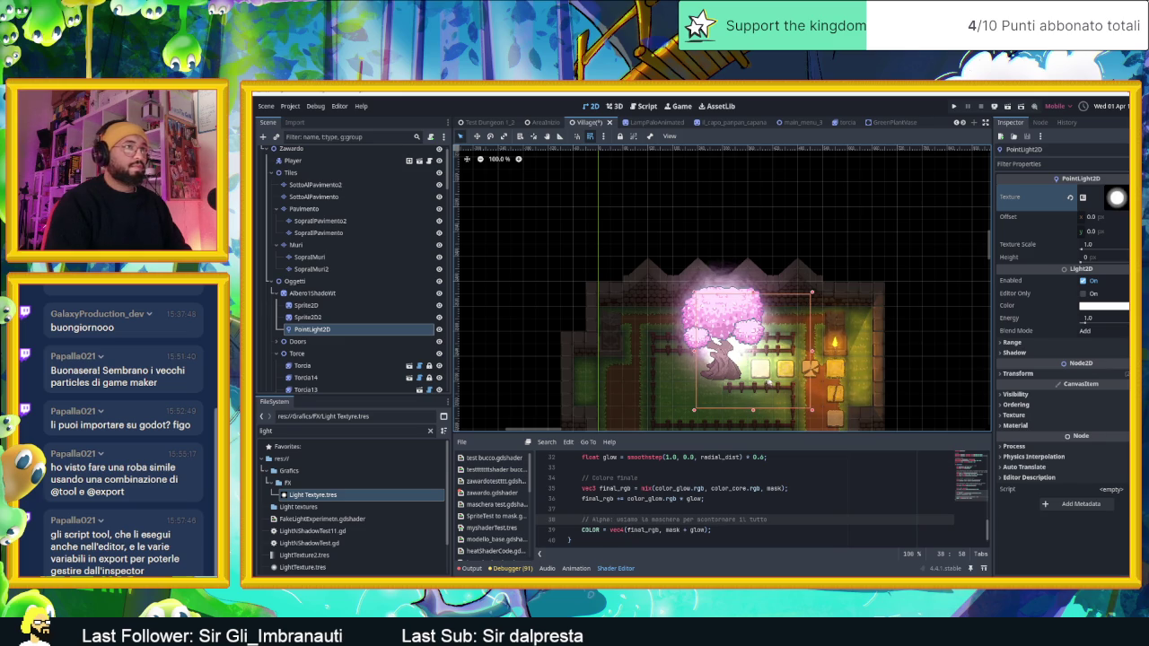
Step: Undo the light's resize and tint the tree's PointLight2D pink
{"action": "key", "text": "ctrl+z"}
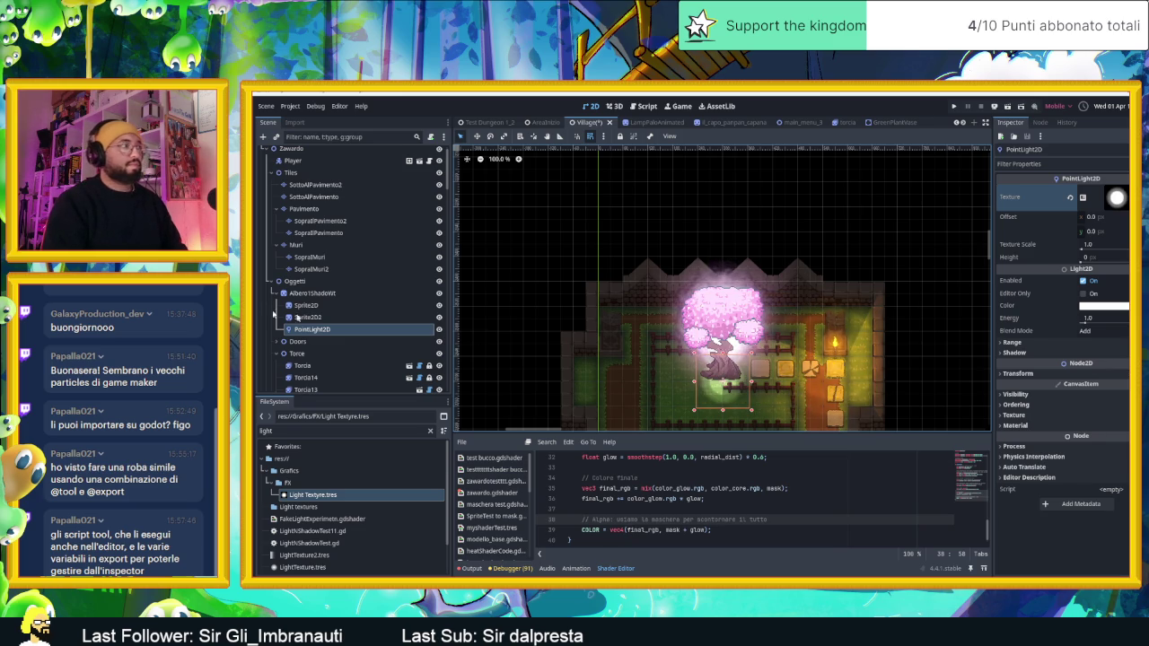
{"action": "left_click", "coordinate": [308, 317]}
{"action": "left_click", "coordinate": [314, 330]}
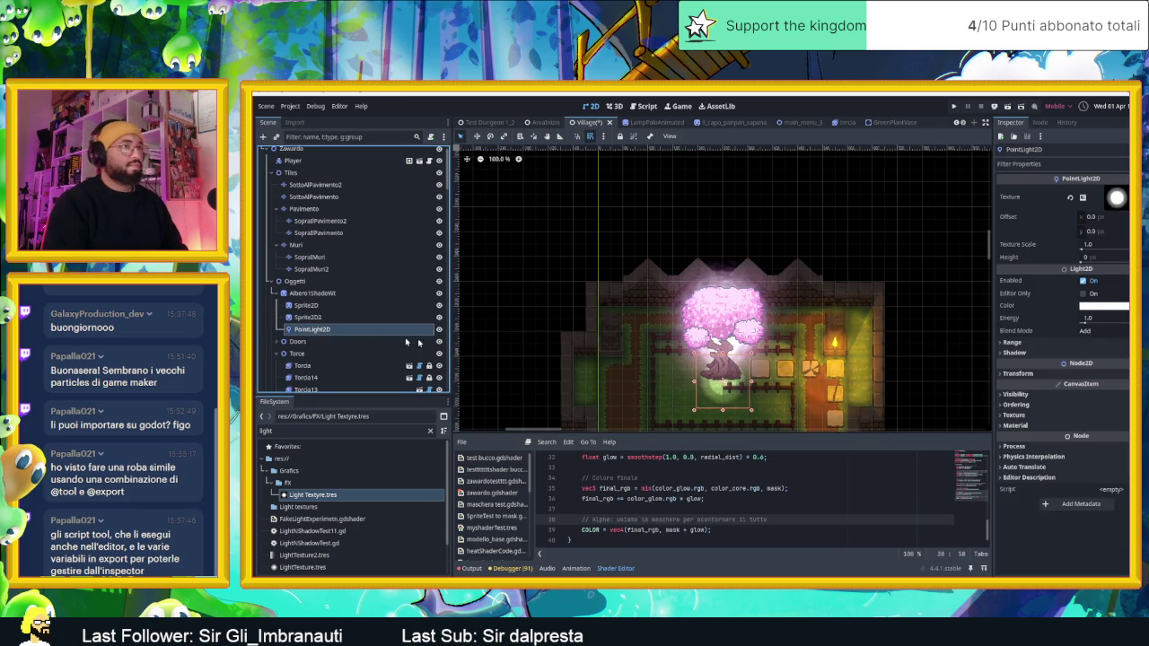
{"action": "left_click", "coordinate": [1020, 373]}
{"action": "left_click", "coordinate": [1021, 375]}
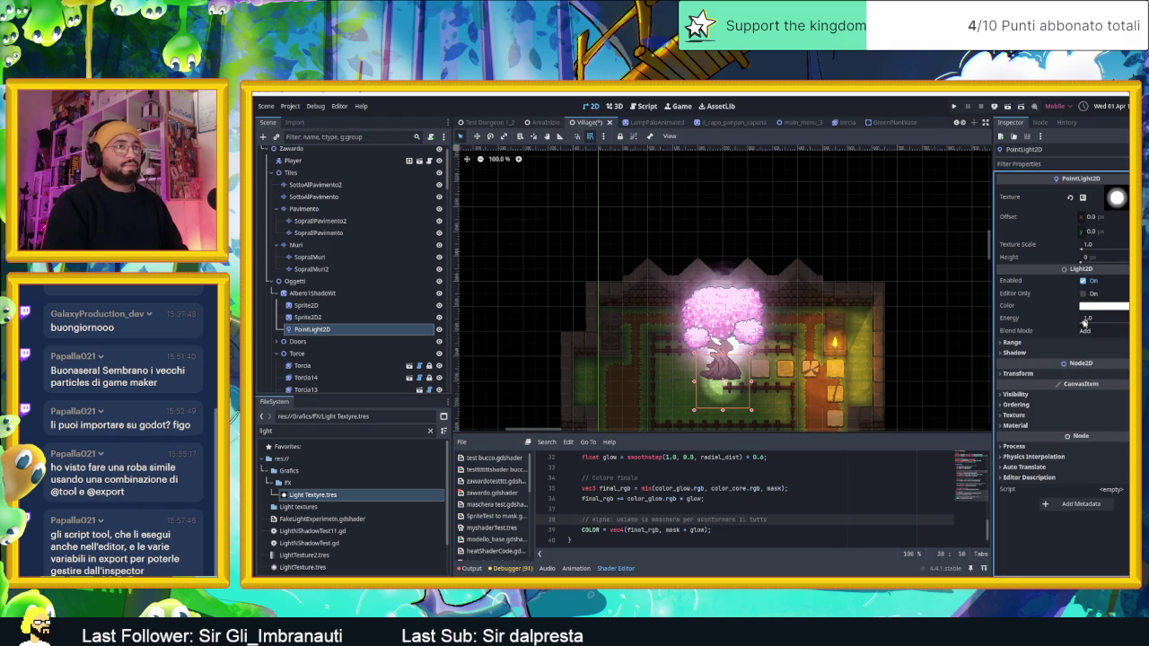
{"action": "left_click", "coordinate": [1092, 307]}
{"action": "left_click_drag", "start_coordinate": [1119, 373], "coordinate": [1126, 348]}
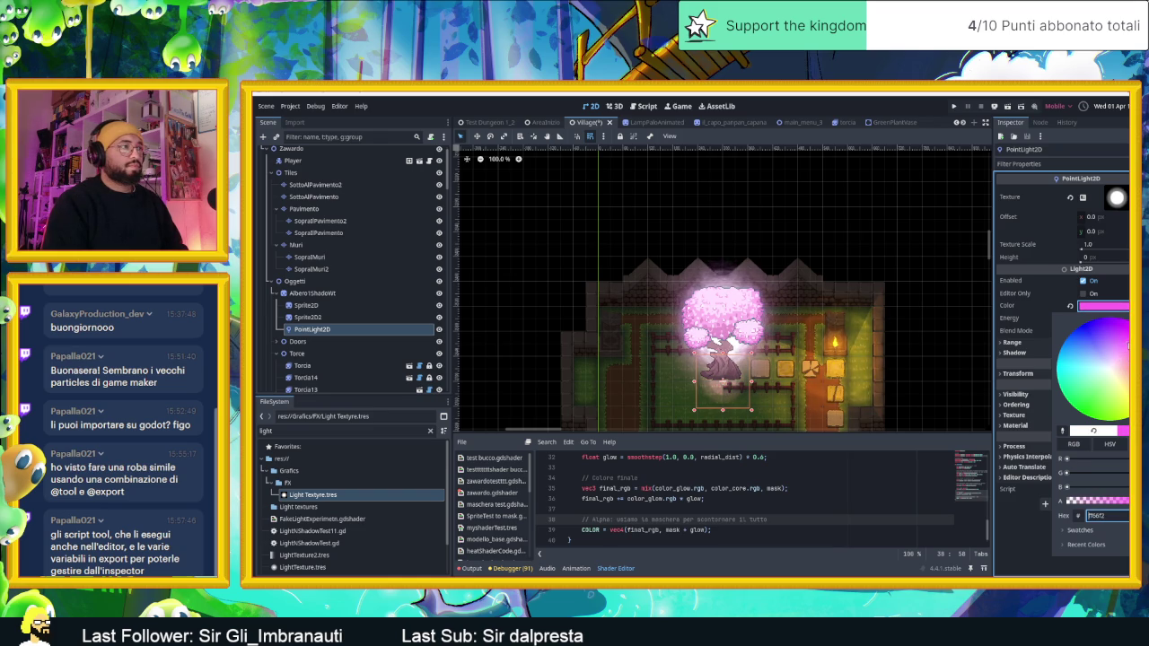
{"action": "left_click", "coordinate": [1045, 312]}
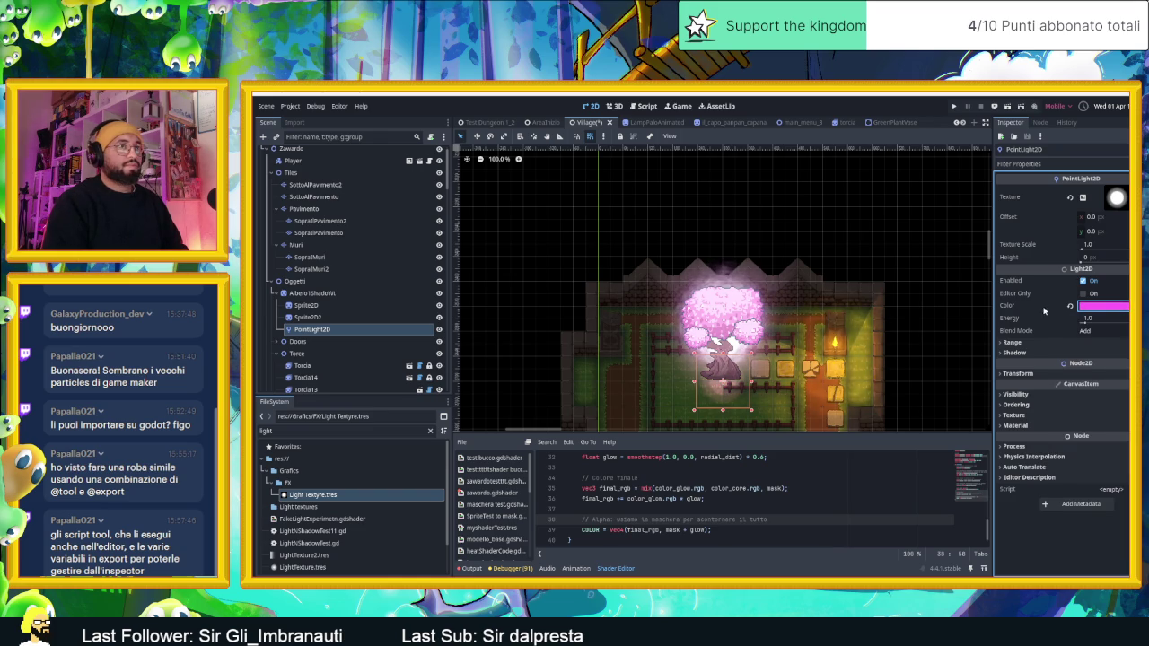
Step: Raise the light's energy to 1.81, keep scale at 1.0, and set texture scale to 3.34
{"action": "left_click_drag", "start_coordinate": [1085, 324], "coordinate": [1088, 326]}
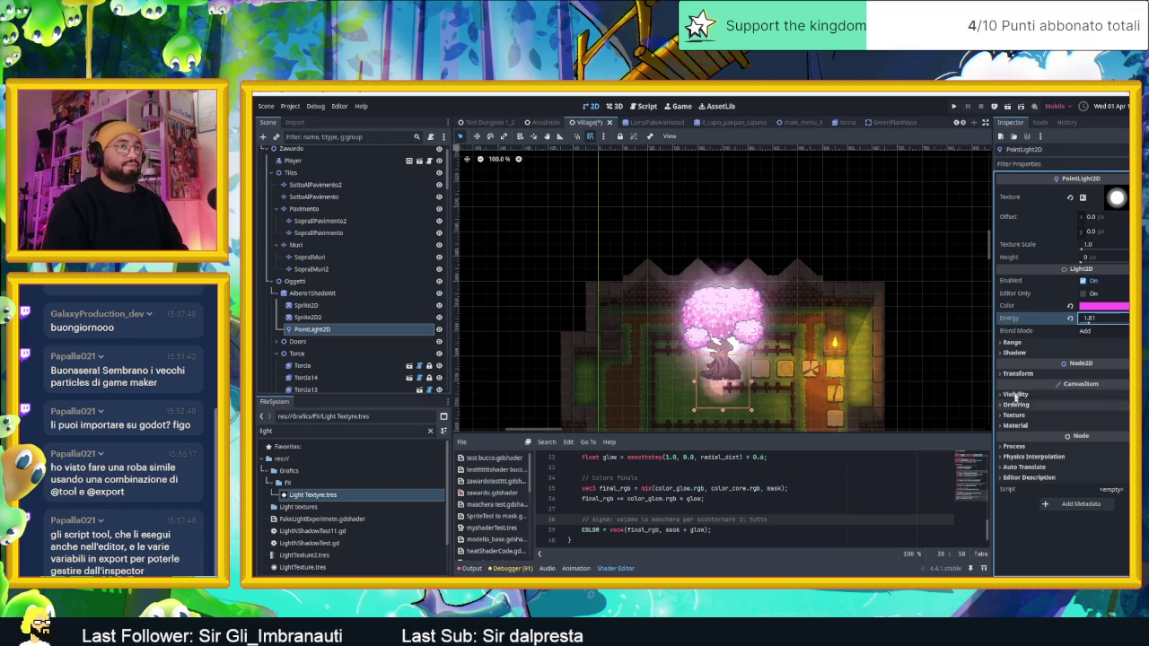
{"action": "left_click", "coordinate": [1018, 374]}
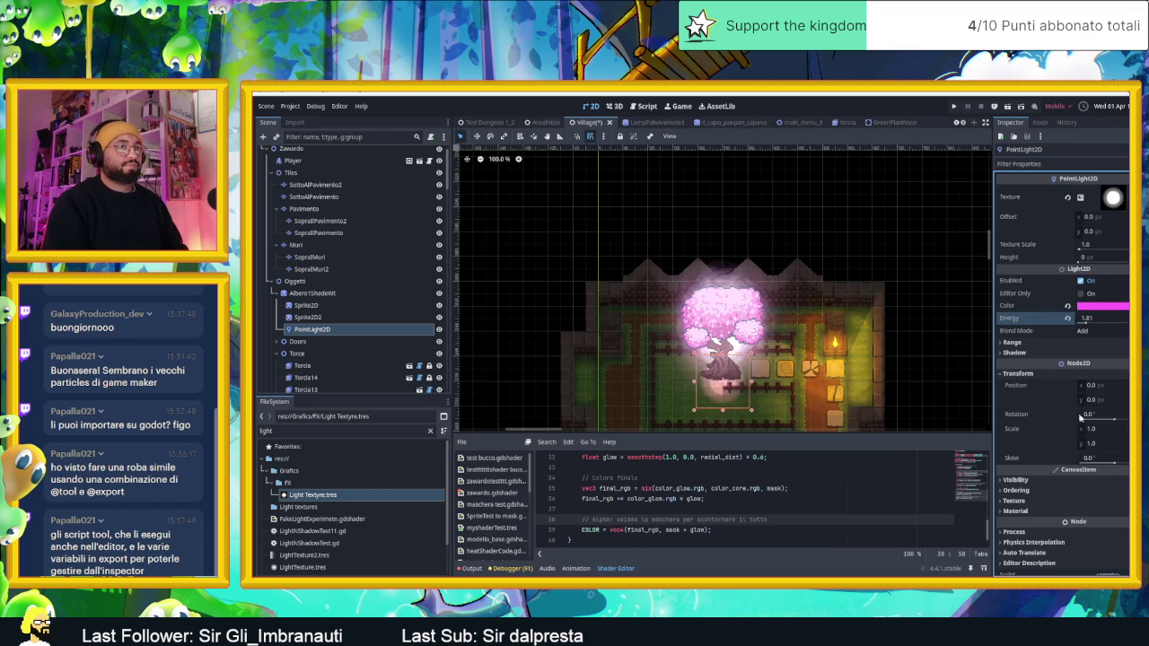
{"action": "left_click_drag", "start_coordinate": [1092, 429], "coordinate": [1093, 430]}
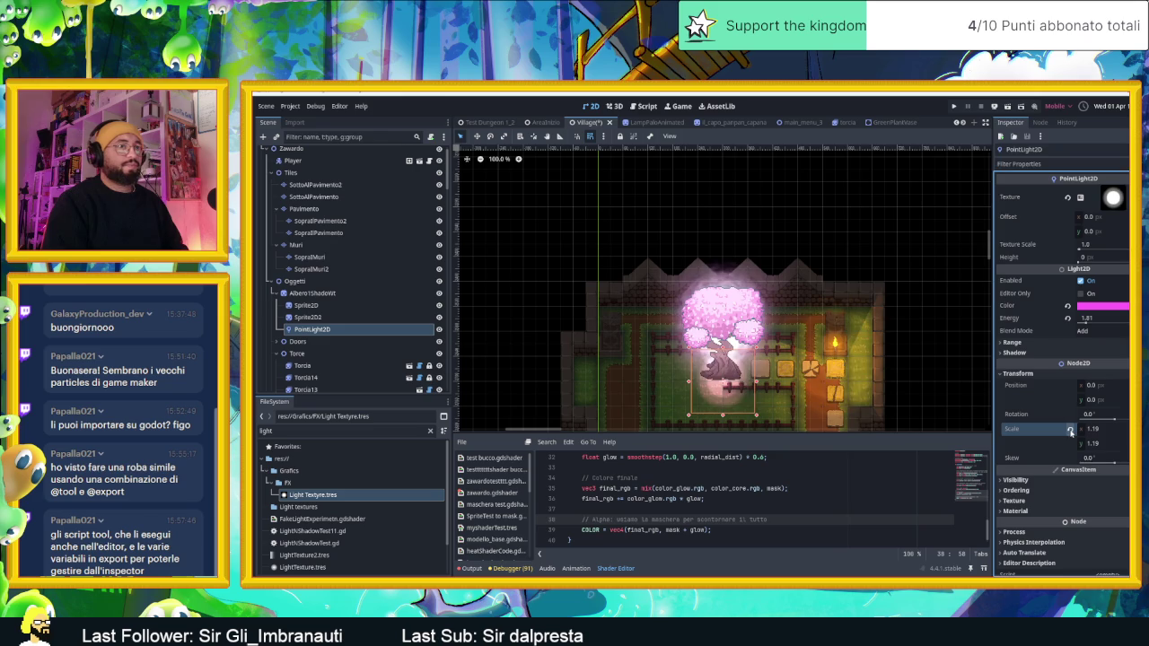
{"action": "left_click", "coordinate": [1070, 429]}
{"action": "left_click_drag", "start_coordinate": [1080, 249], "coordinate": [1083, 251]}
{"action": "type", "text": "3.34"}
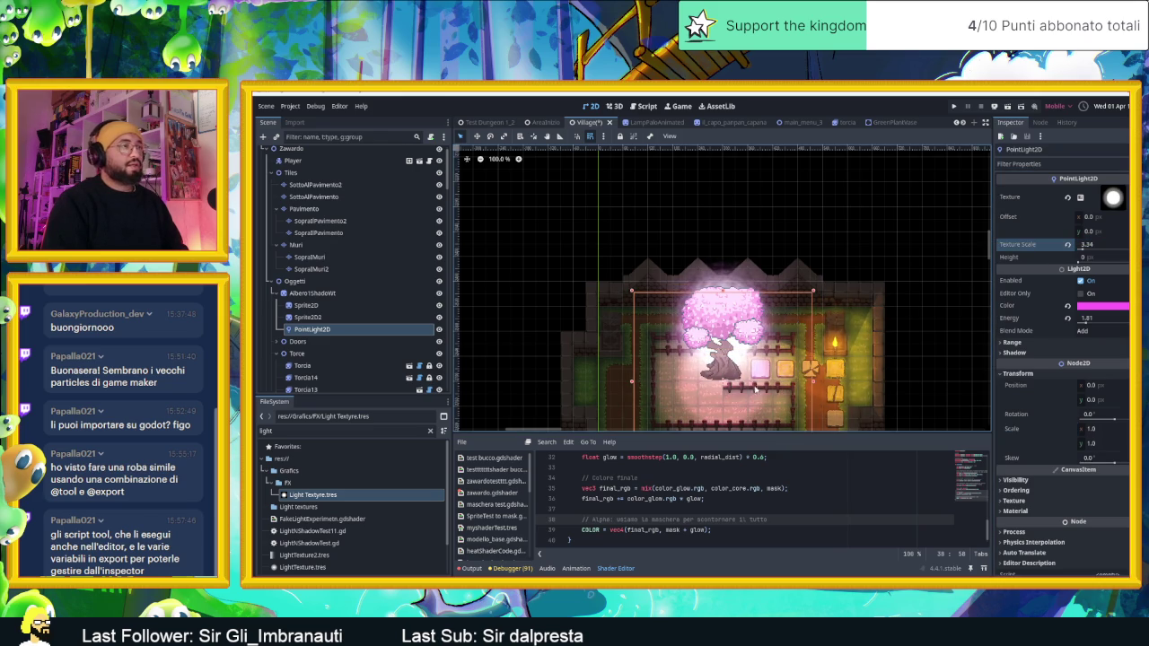
Step: Move the pink light above the tree, keep energy at 1.0, and set texture scale to 5.88
{"action": "left_click_drag", "start_coordinate": [724, 384], "coordinate": [718, 321]}
{"action": "scroll", "coordinate": [853, 289], "scroll_direction": "down", "scroll_amount": 1}
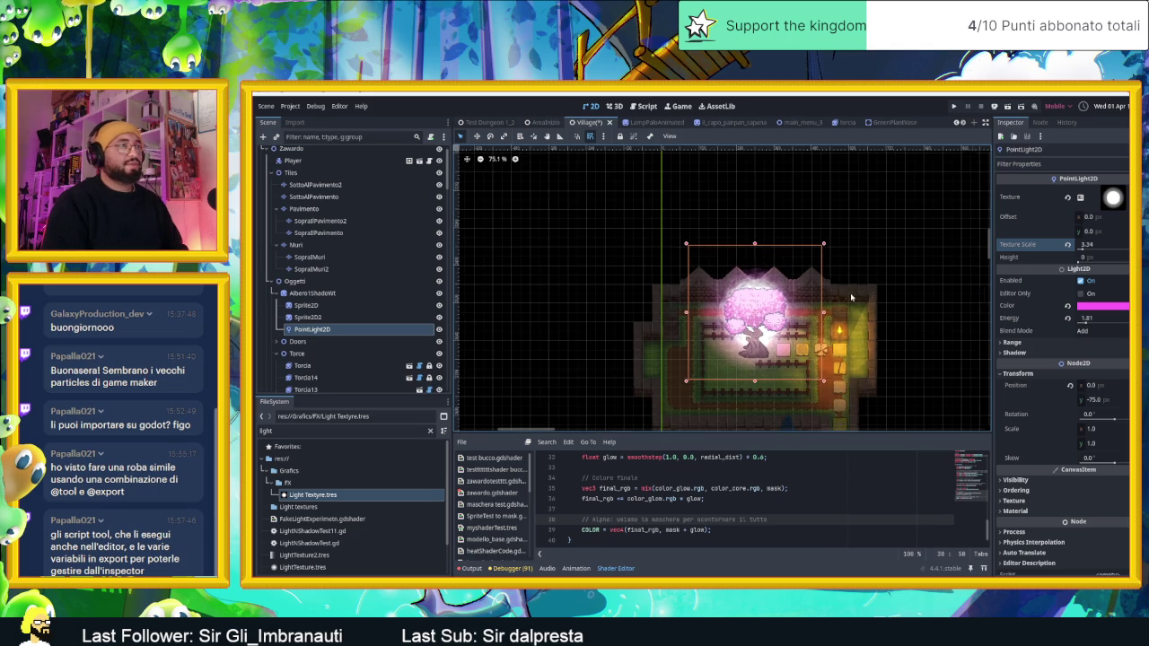
{"action": "scroll", "coordinate": [892, 293], "scroll_direction": "down", "scroll_amount": 1}
{"action": "mouse_move", "coordinate": [1091, 325]}
{"action": "left_mouse_down"}
{"action": "mouse_move", "coordinate": [1119, 325]}
{"action": "mouse_move", "coordinate": [1095, 325]}
{"action": "left_mouse_up"}
{"action": "left_click", "coordinate": [1067, 318]}
{"action": "left_click_drag", "start_coordinate": [1084, 248], "coordinate": [1087, 253]}
{"action": "scroll", "coordinate": [815, 329], "scroll_direction": "up", "scroll_amount": 4}
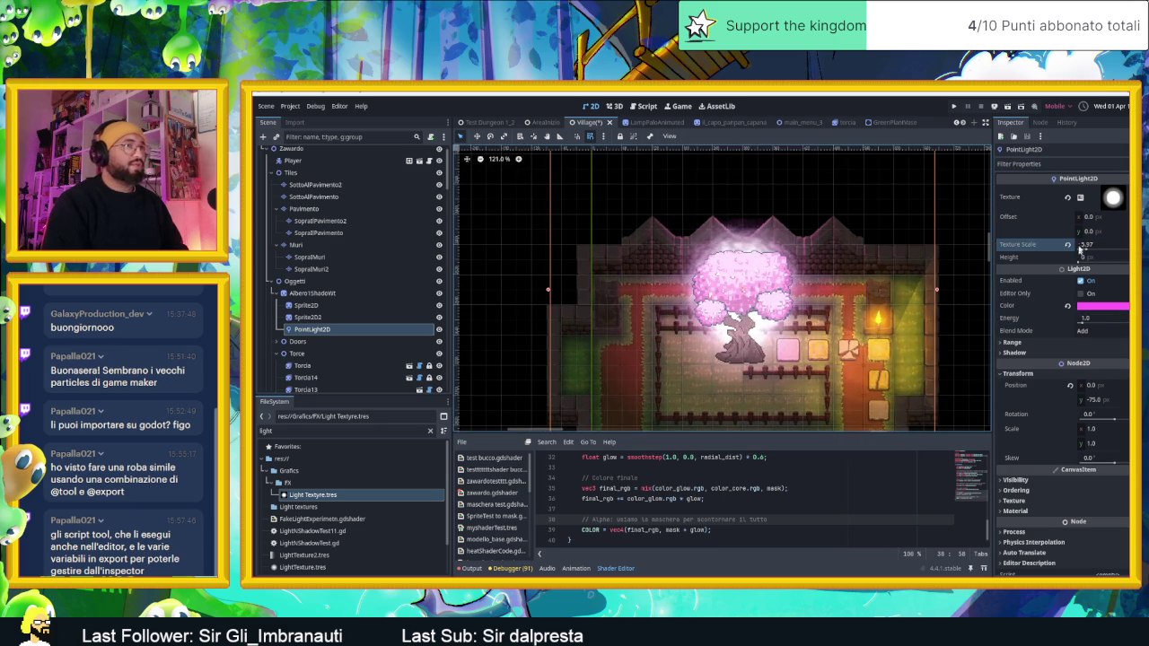
{"action": "left_click_drag", "start_coordinate": [1080, 253], "coordinate": [1089, 251]}
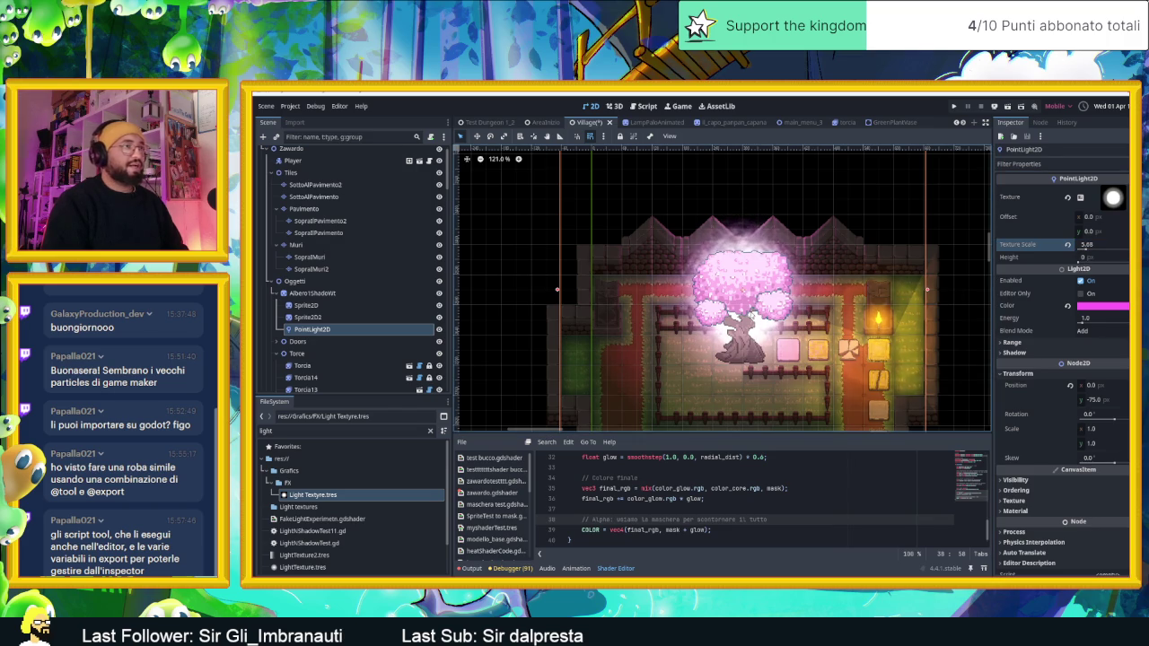
{"action": "scroll", "coordinate": [898, 289], "scroll_direction": "down", "scroll_amount": 2}
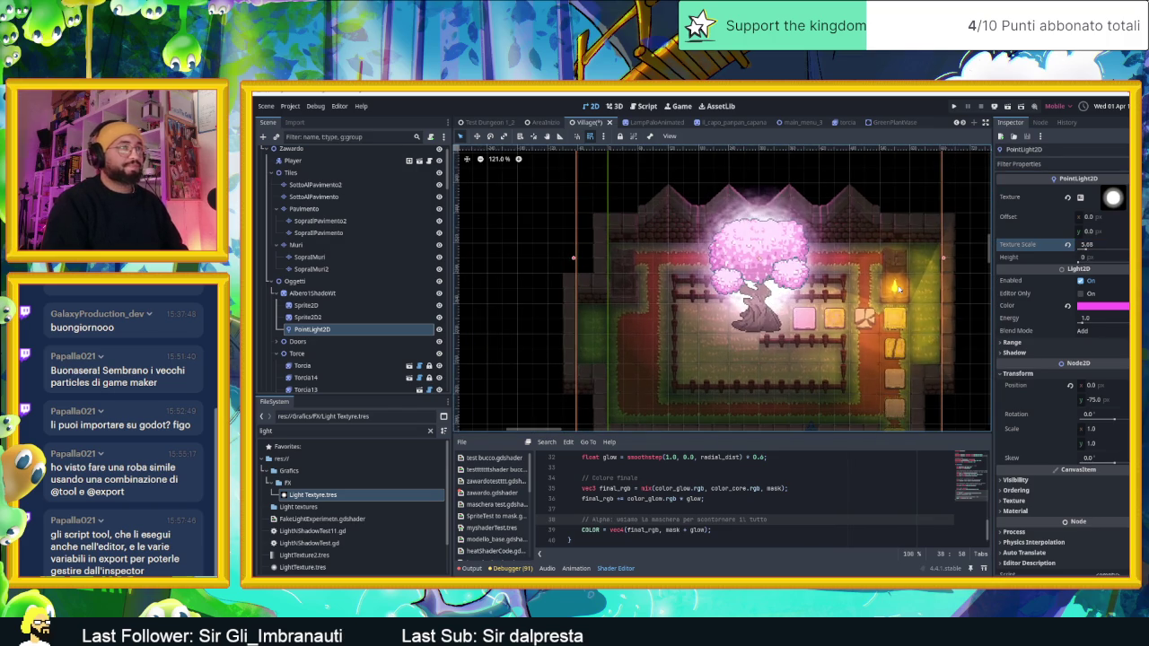
Step: Move the Torcia2 torch left, out of the garden into the empty area
{"action": "left_click", "coordinate": [899, 289]}
{"action": "scroll", "coordinate": [897, 289], "scroll_direction": "down", "scroll_amount": 2}
{"action": "mouse_move", "coordinate": [901, 289]}
{"action": "left_mouse_down"}
{"action": "mouse_move", "coordinate": [531, 252]}
{"action": "mouse_move", "coordinate": [469, 274]}
{"action": "mouse_move", "coordinate": [544, 266]}
{"action": "mouse_move", "coordinate": [526, 260]}
{"action": "left_mouse_up"}
{"action": "scroll", "coordinate": [835, 302], "scroll_direction": "up", "scroll_amount": 2}
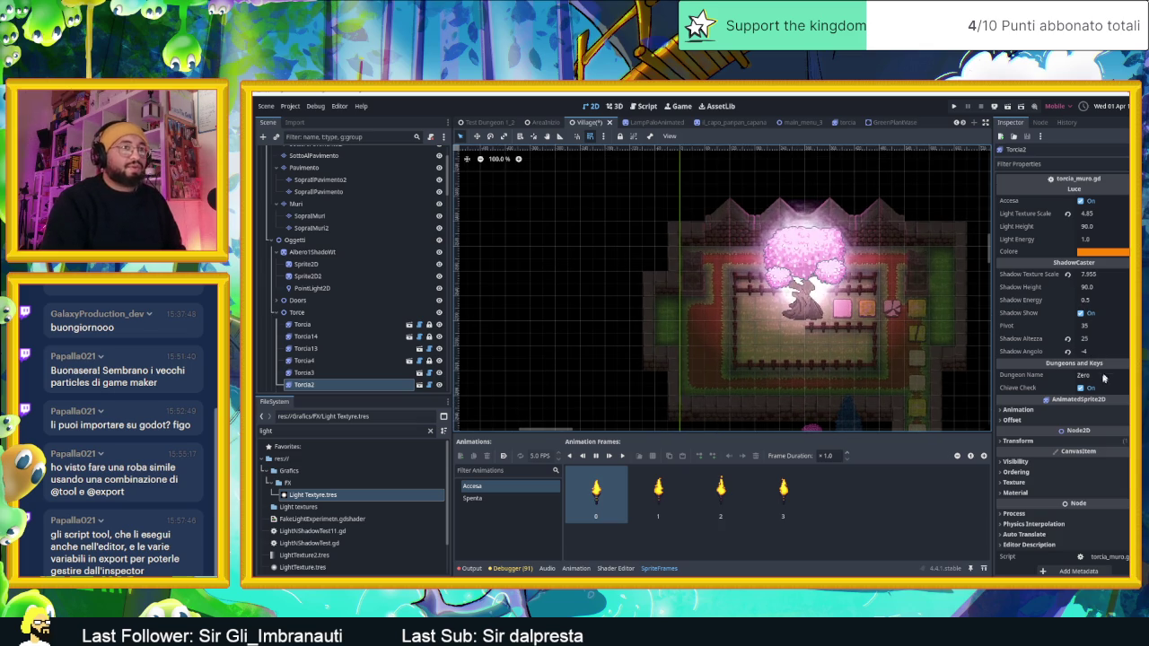
{"action": "left_click", "coordinate": [1016, 440]}
{"action": "left_click", "coordinate": [1016, 441]}
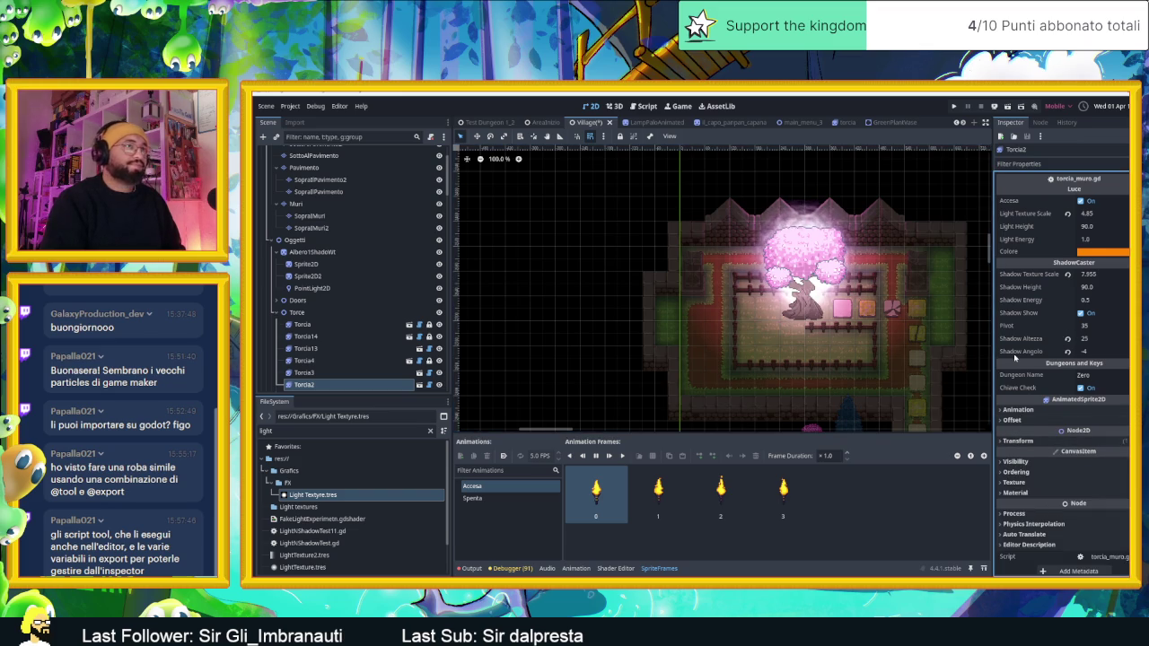
{"action": "scroll", "coordinate": [1016, 357], "scroll_direction": "down", "scroll_amount": 1}
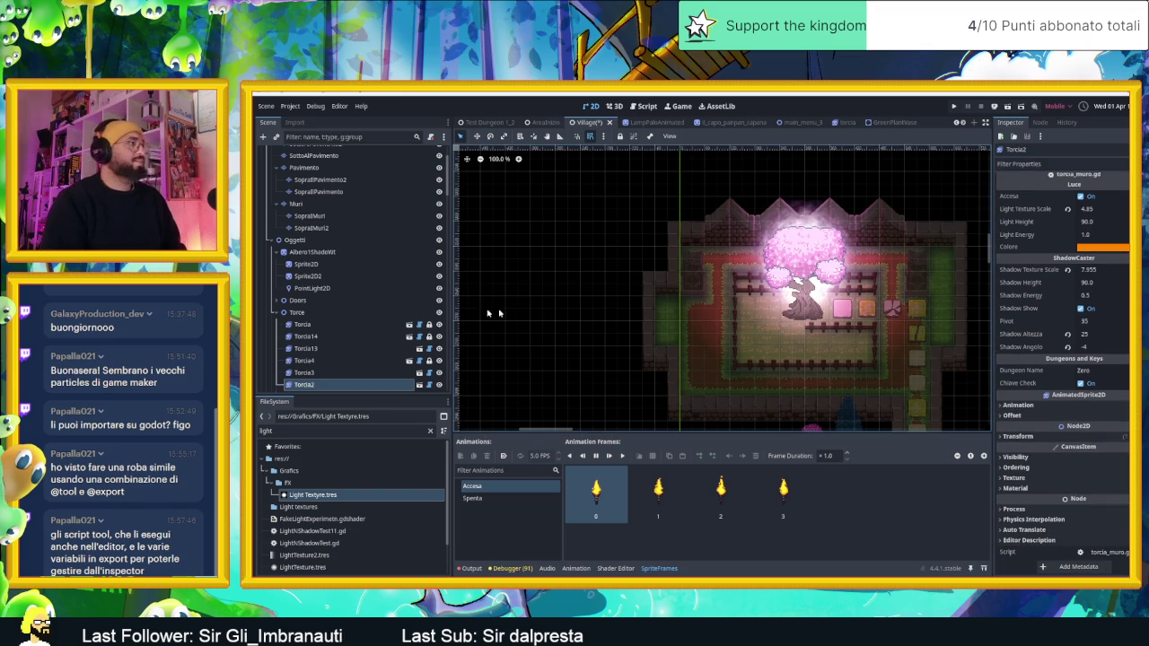
{"action": "left_click", "coordinate": [316, 287]}
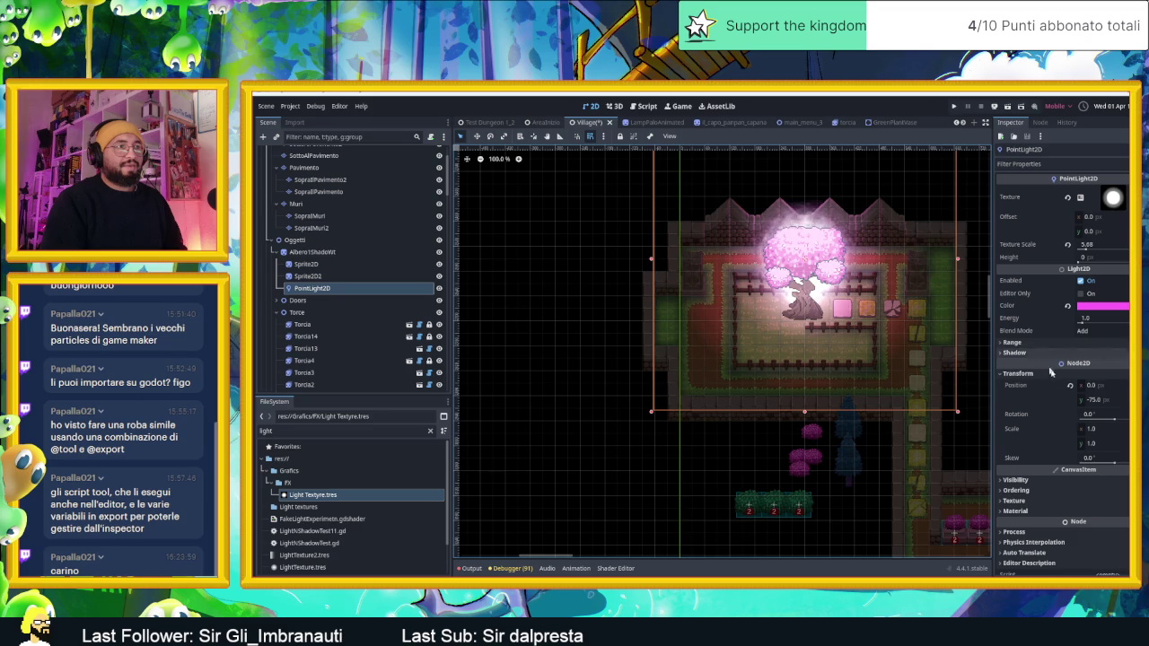
Step: Briefly enable shadows on the tree's point light and pan across the garden
{"action": "left_click", "coordinate": [1023, 352]}
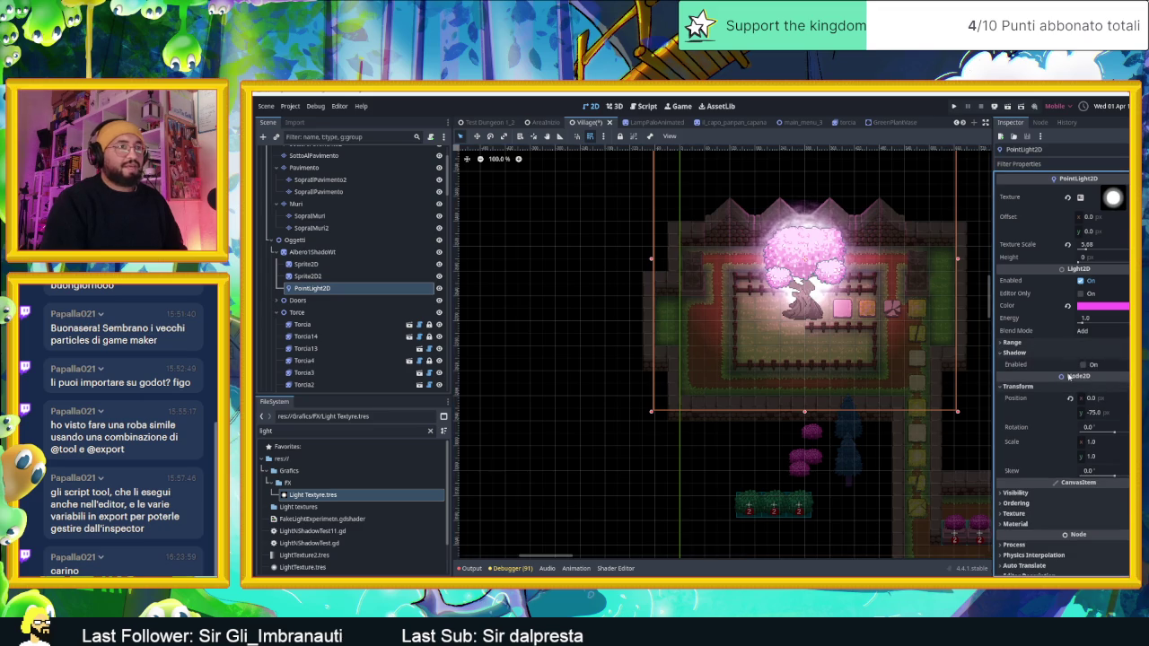
{"action": "left_click", "coordinate": [1082, 365]}
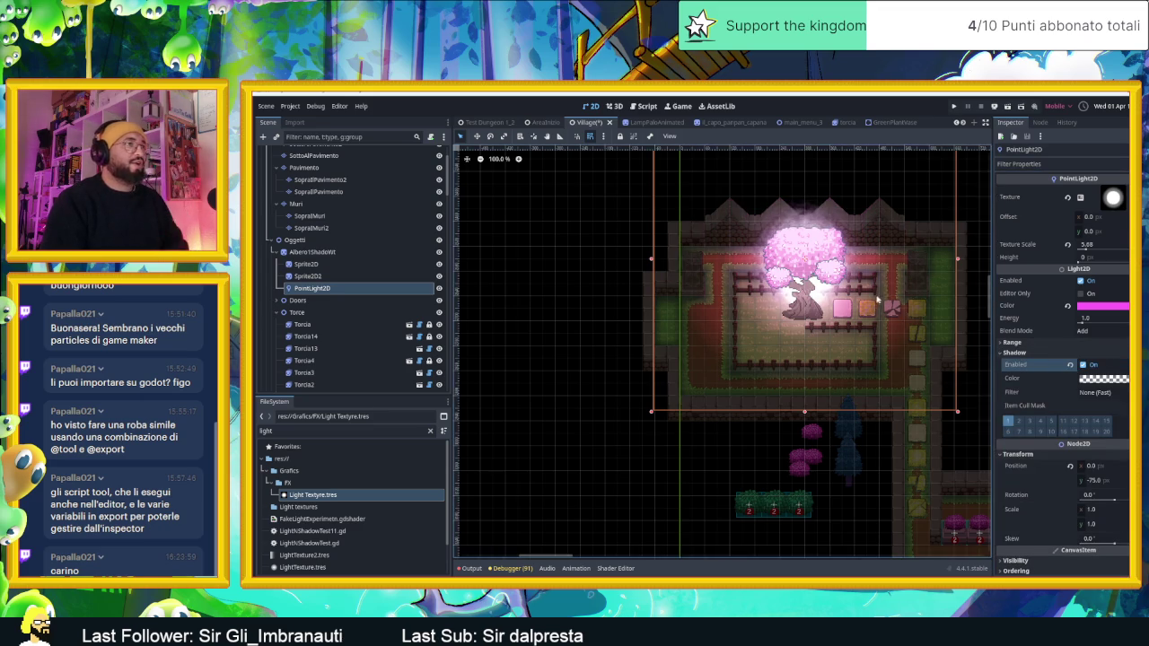
{"action": "scroll", "coordinate": [876, 296], "scroll_direction": "up", "scroll_amount": 3}
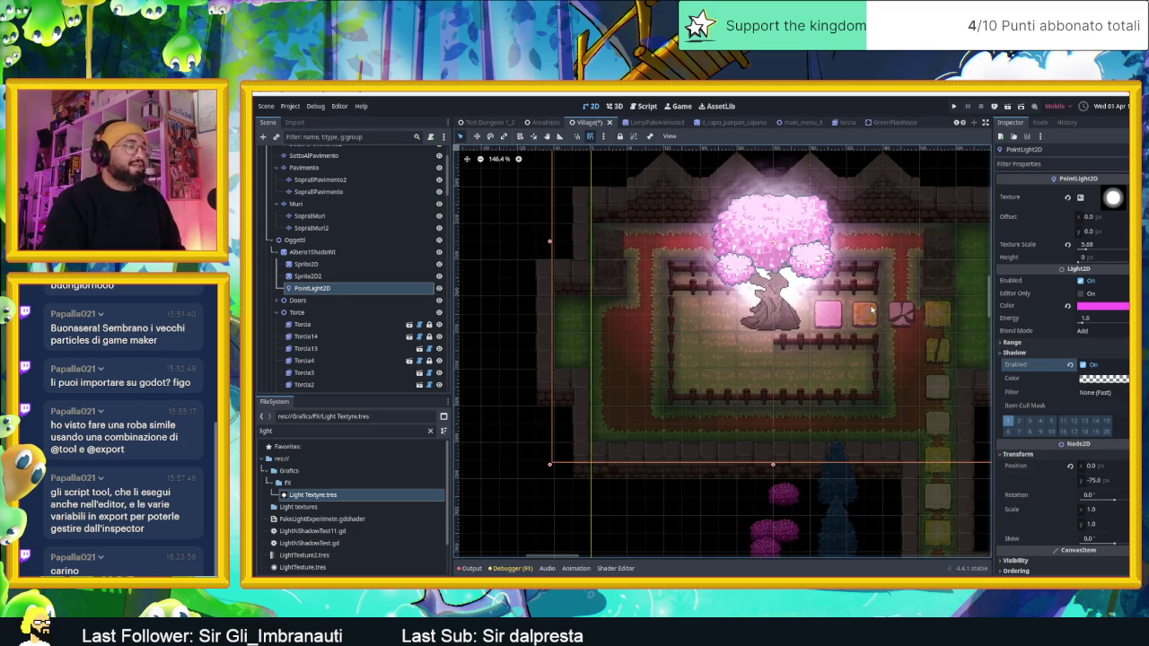
{"action": "left_click_drag", "start_coordinate": [764, 167], "coordinate": [732, 194]}
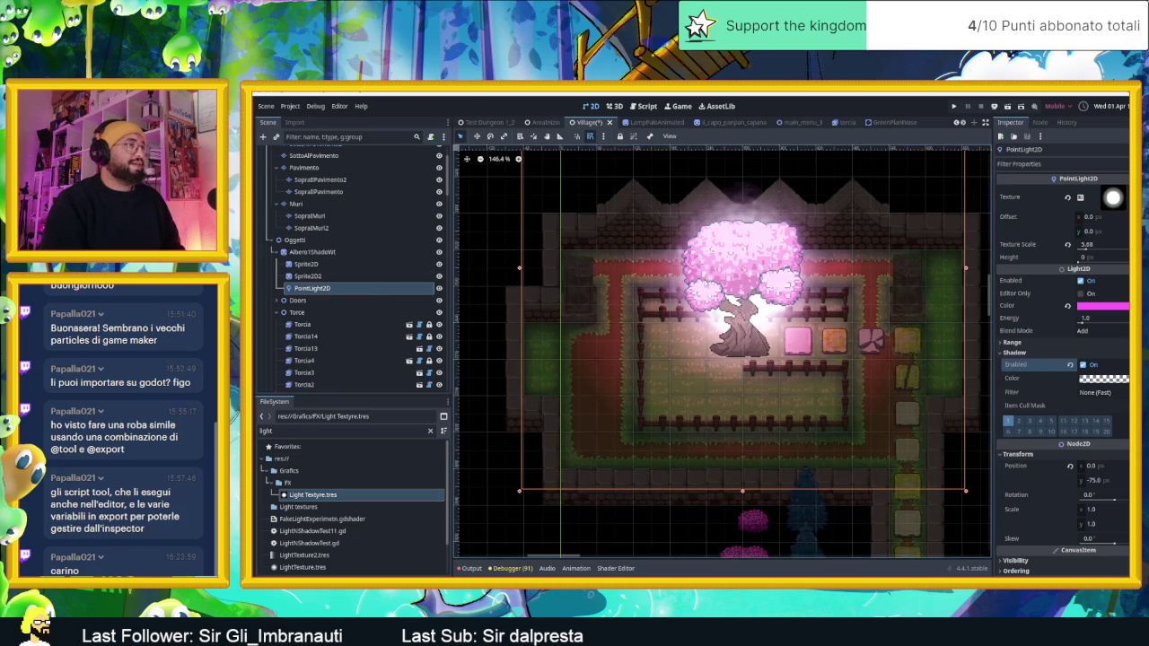
{"action": "scroll", "coordinate": [706, 280], "scroll_direction": "down", "scroll_amount": 2}
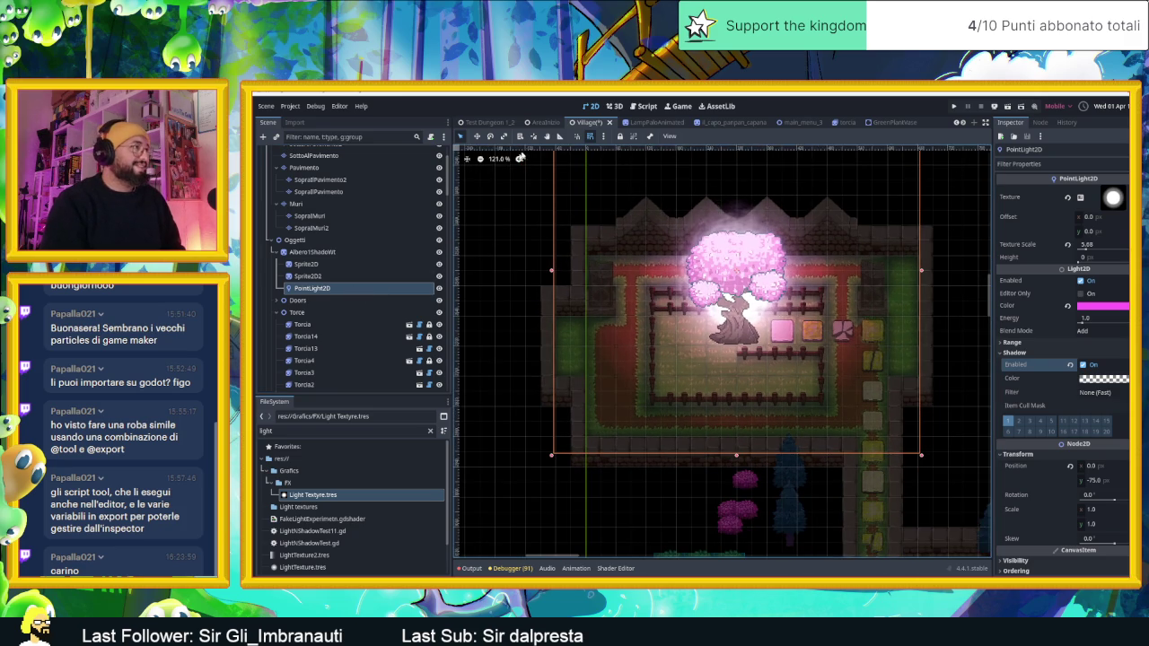
Step: Raise the tree light 30 px to (0, -75), switch its shadows off, and duplicate it
{"action": "mouse_move", "coordinate": [834, 173]}
{"action": "left_mouse_down"}
{"action": "mouse_move", "coordinate": [832, 153]}
{"action": "mouse_move", "coordinate": [825, 251]}
{"action": "mouse_move", "coordinate": [779, 238]}
{"action": "mouse_move", "coordinate": [831, 200]}
{"action": "mouse_move", "coordinate": [837, 180]}
{"action": "left_mouse_up"}
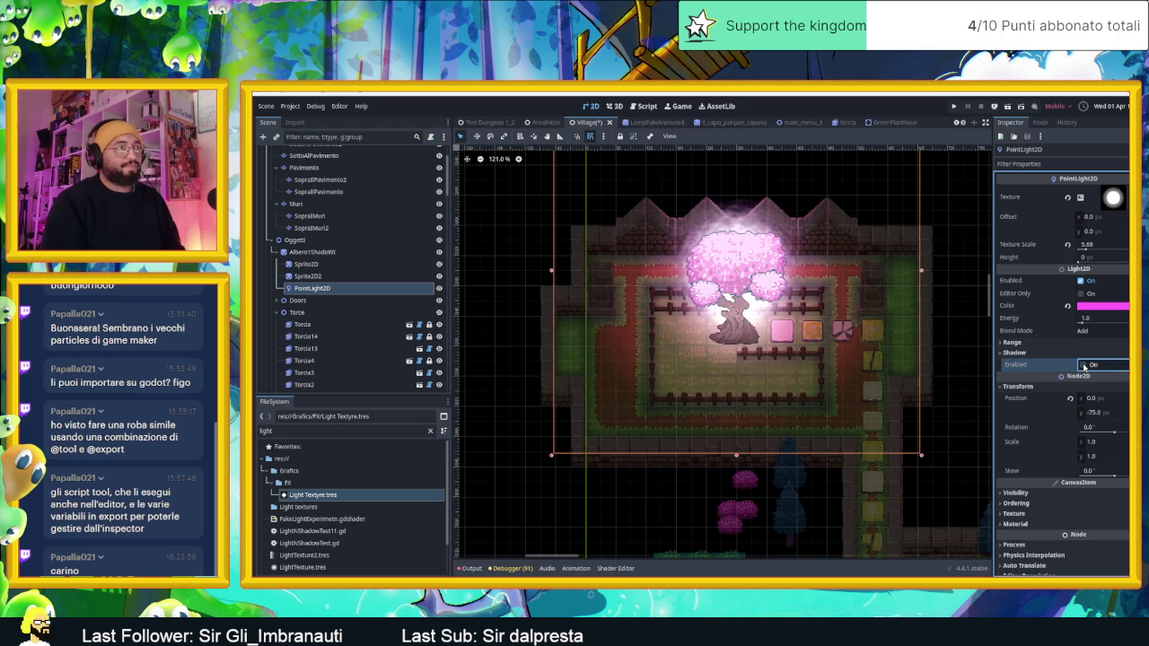
{"action": "left_click", "coordinate": [1084, 365]}
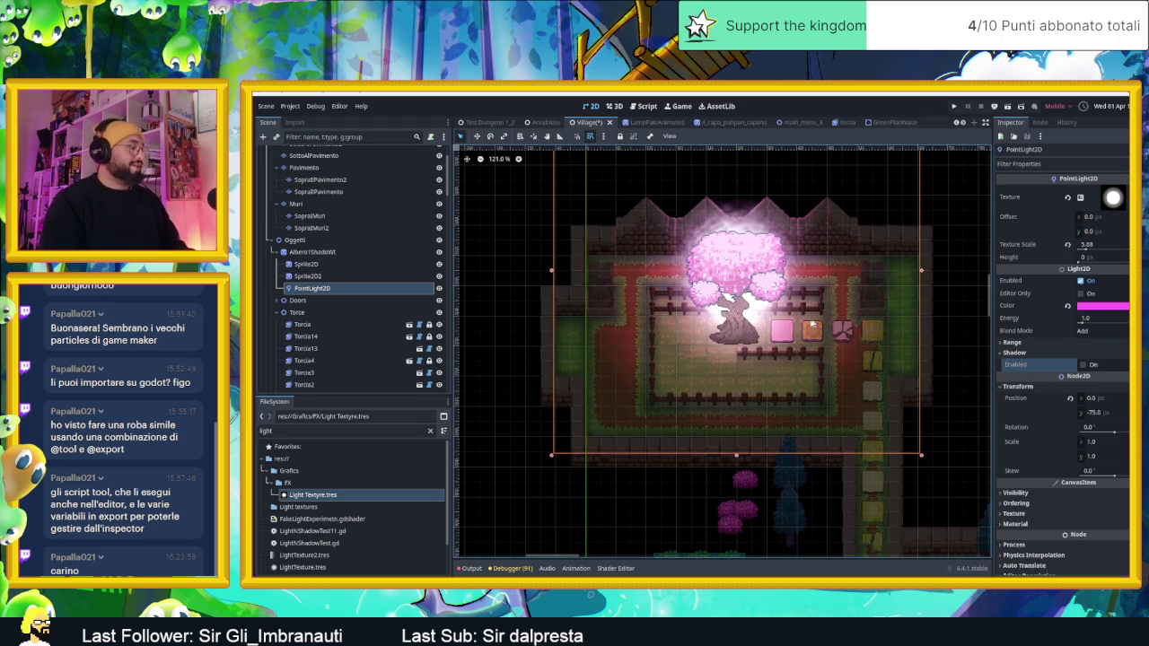
{"action": "key", "text": "ctrl+d"}
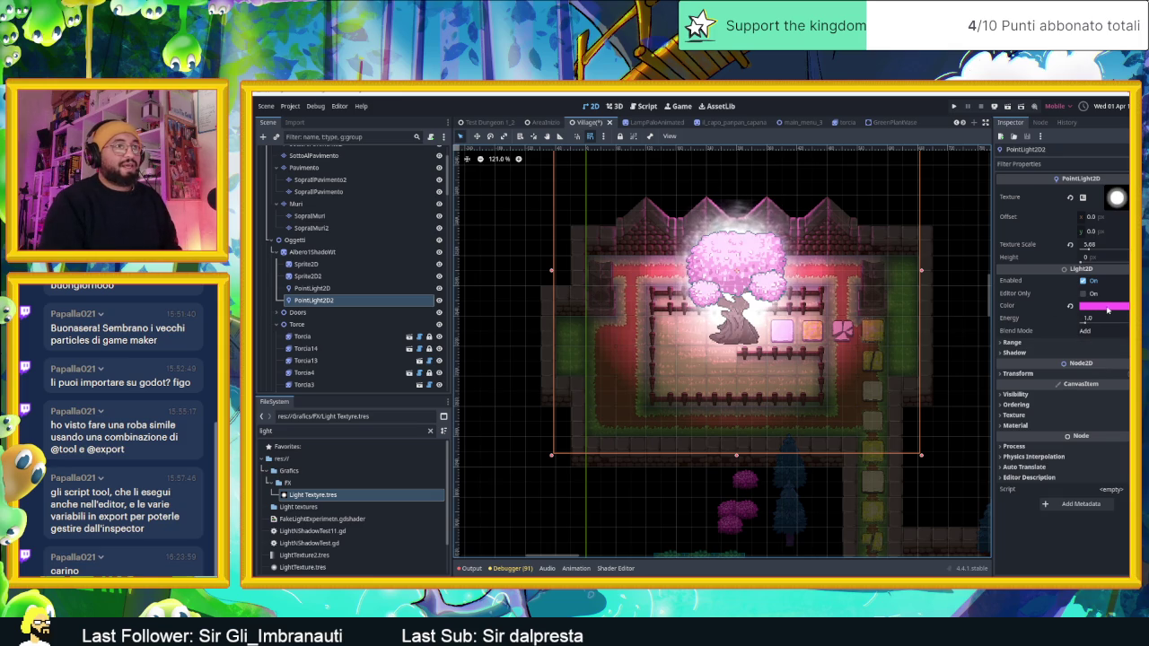
Step: Dim the copied light PointLight2D2 to energy 0.5 and enable its shadows
{"action": "mouse_move", "coordinate": [1094, 320]}
{"action": "left_mouse_down"}
{"action": "mouse_move", "coordinate": [1073, 320]}
{"action": "mouse_move", "coordinate": [1100, 320]}
{"action": "left_mouse_up"}
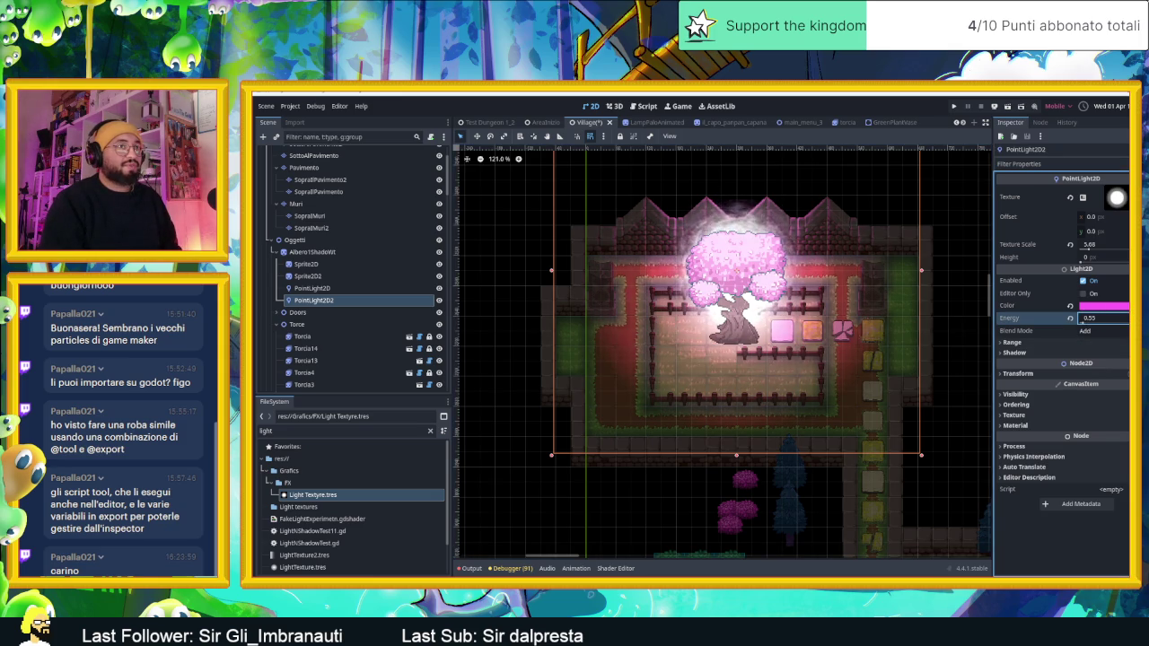
{"action": "left_click", "coordinate": [1018, 353]}
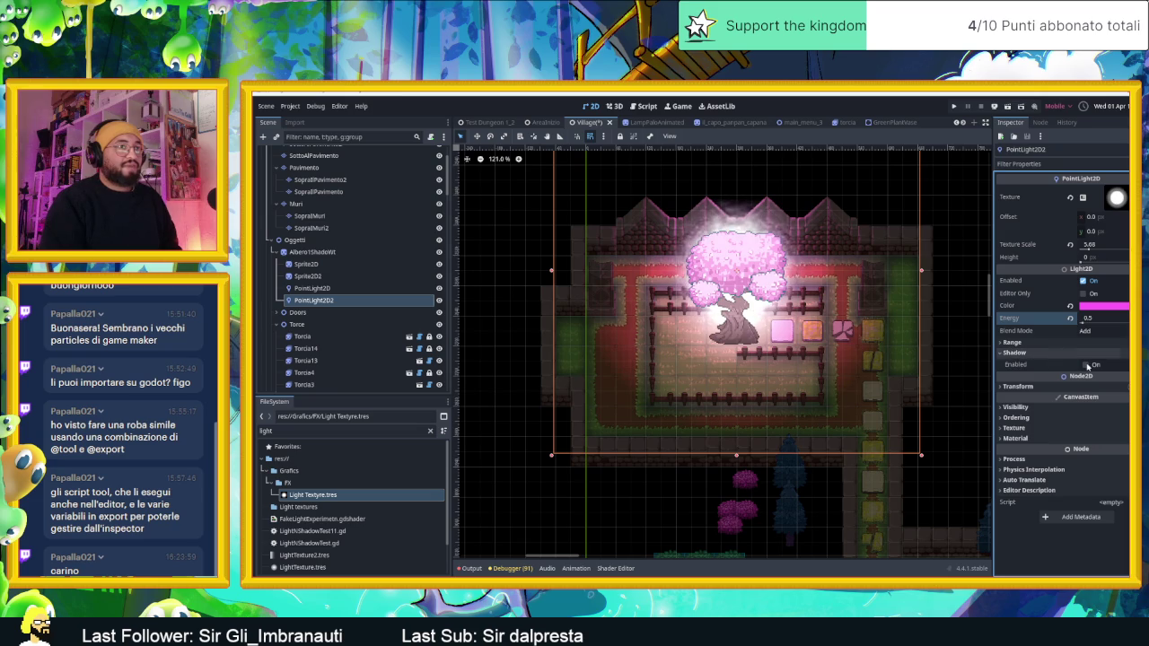
{"action": "left_click", "coordinate": [1087, 365]}
Step: Move the pink point light 150 px lower, then select the Oggetti node
{"action": "mouse_move", "coordinate": [893, 195]}
{"action": "left_mouse_down"}
{"action": "mouse_move", "coordinate": [905, 329]}
{"action": "mouse_move", "coordinate": [867, 343]}
{"action": "mouse_move", "coordinate": [858, 291]}
{"action": "mouse_move", "coordinate": [876, 270]}
{"action": "mouse_move", "coordinate": [784, 257]}
{"action": "left_mouse_up"}
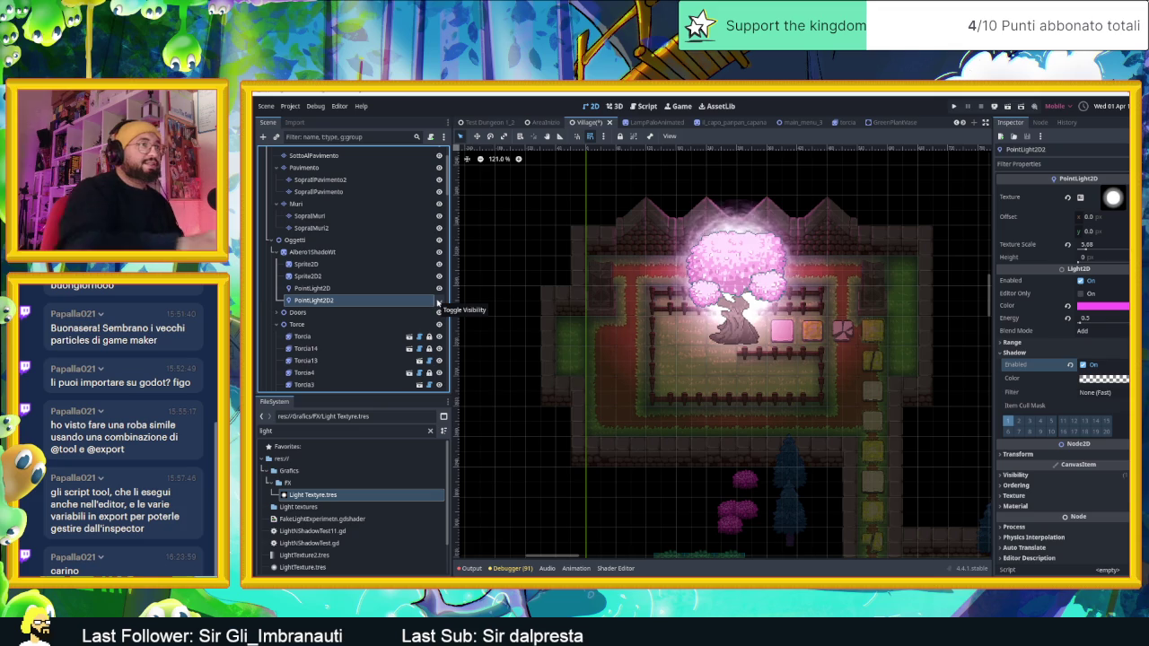
{"action": "scroll", "coordinate": [742, 243], "scroll_direction": "up", "scroll_amount": 2}
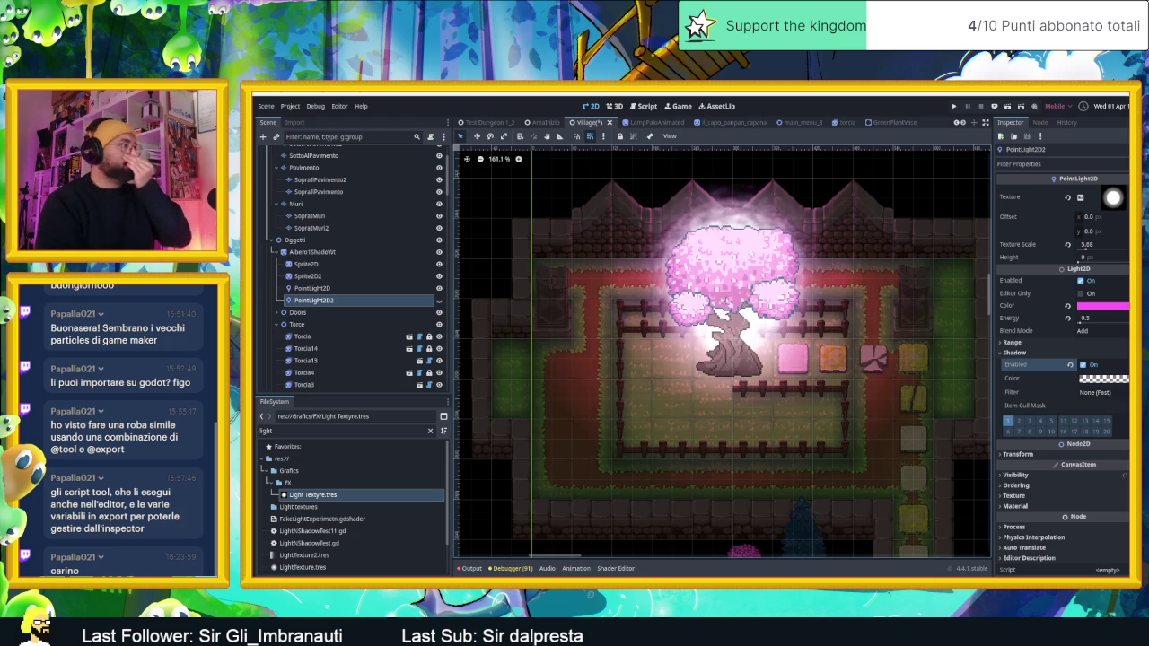
{"action": "scroll", "coordinate": [735, 350], "scroll_direction": "down", "scroll_amount": 1}
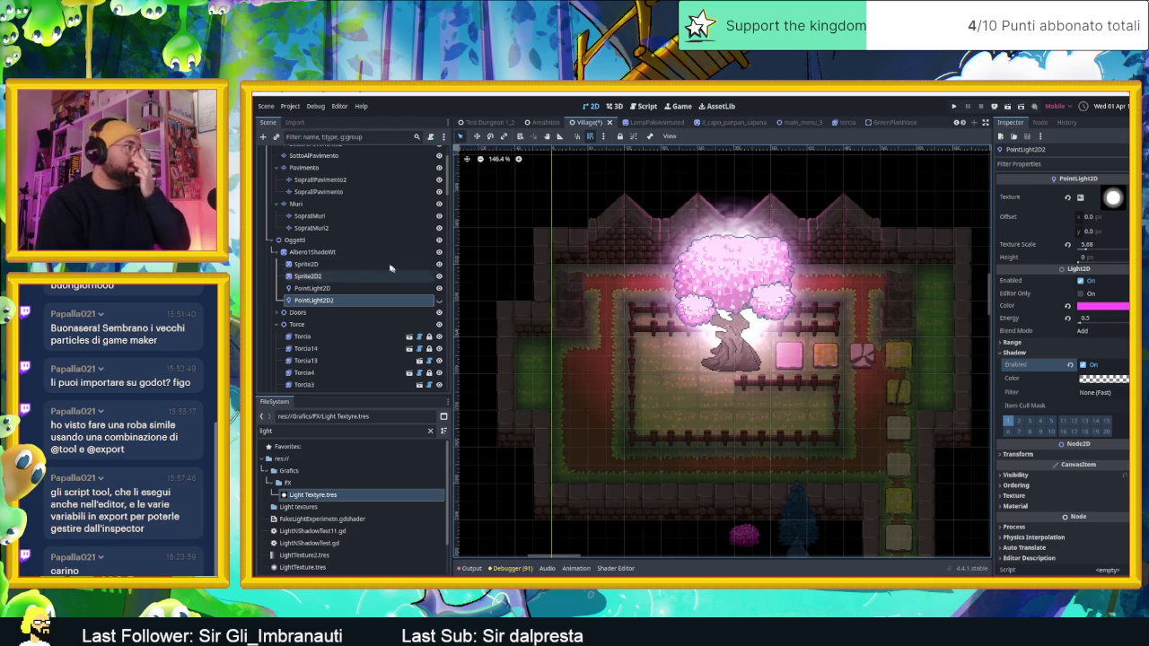
{"action": "left_click", "coordinate": [296, 239]}
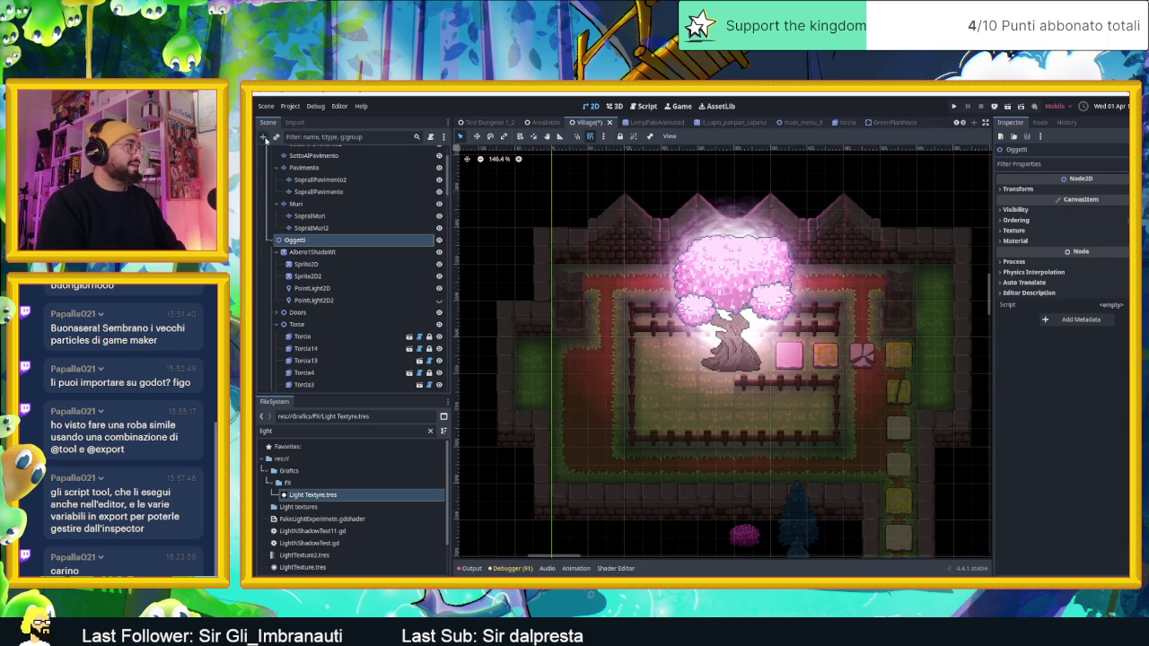
Step: Add a Polygon2D node under Oggetti using the 'poly' search
{"action": "left_click", "coordinate": [264, 137]}
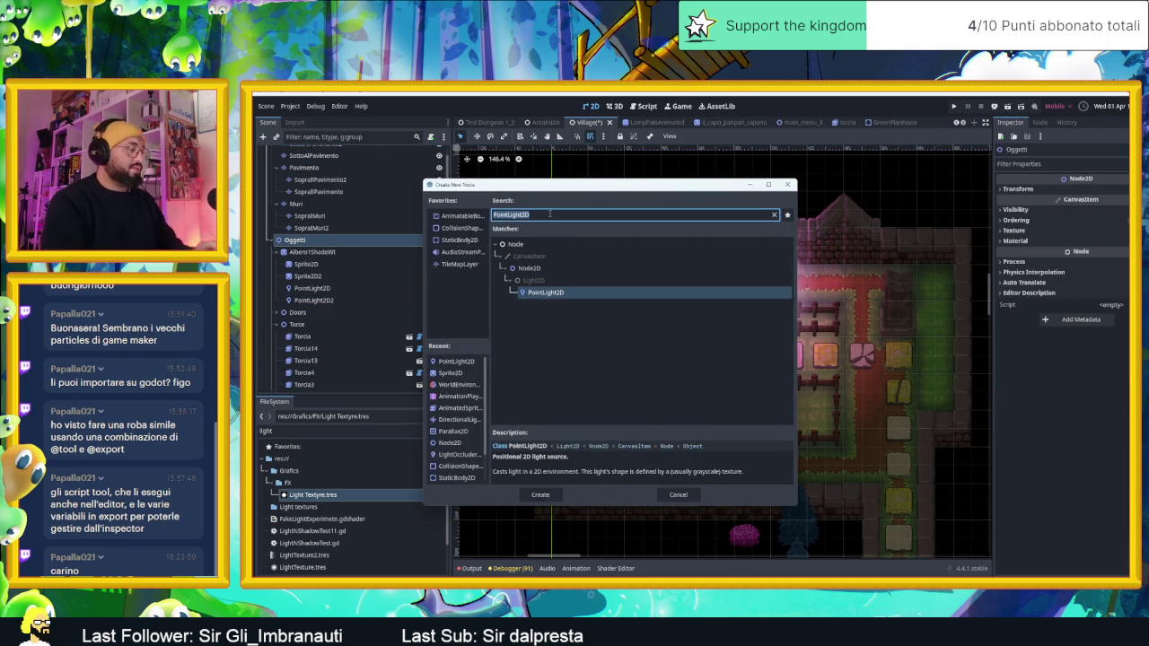
{"action": "type", "text": "poly"}
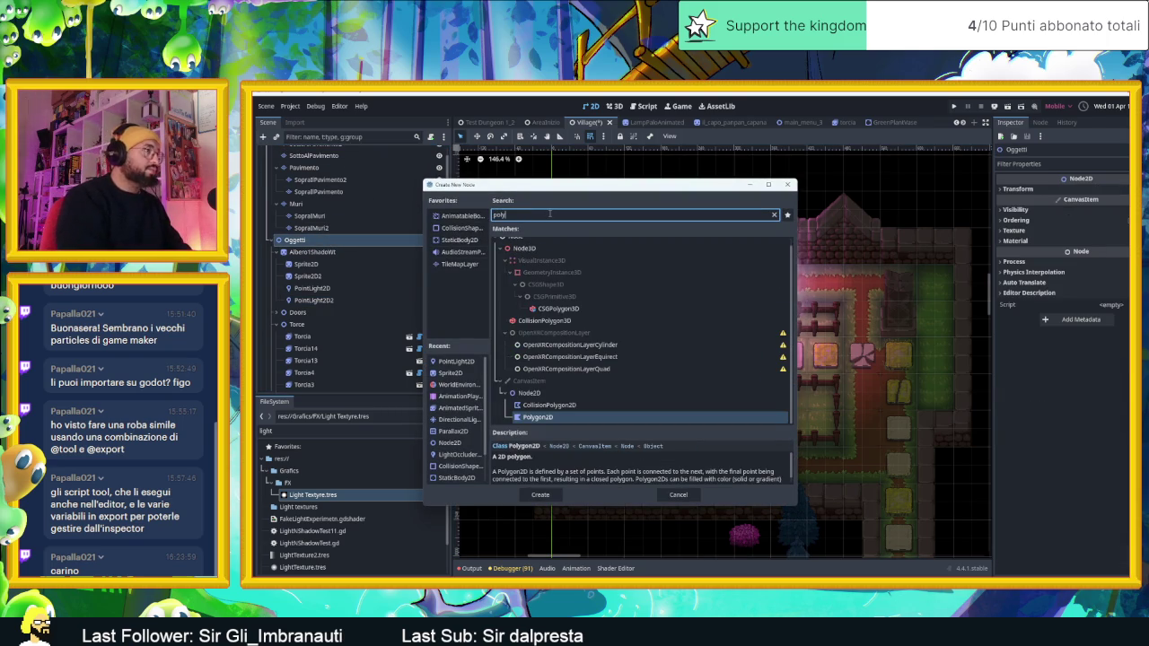
{"action": "key", "text": "Return"}
Step: Zoom in on the garden and place the polygon's first vertex
{"action": "scroll", "coordinate": [645, 282], "scroll_direction": "down", "scroll_amount": 2}
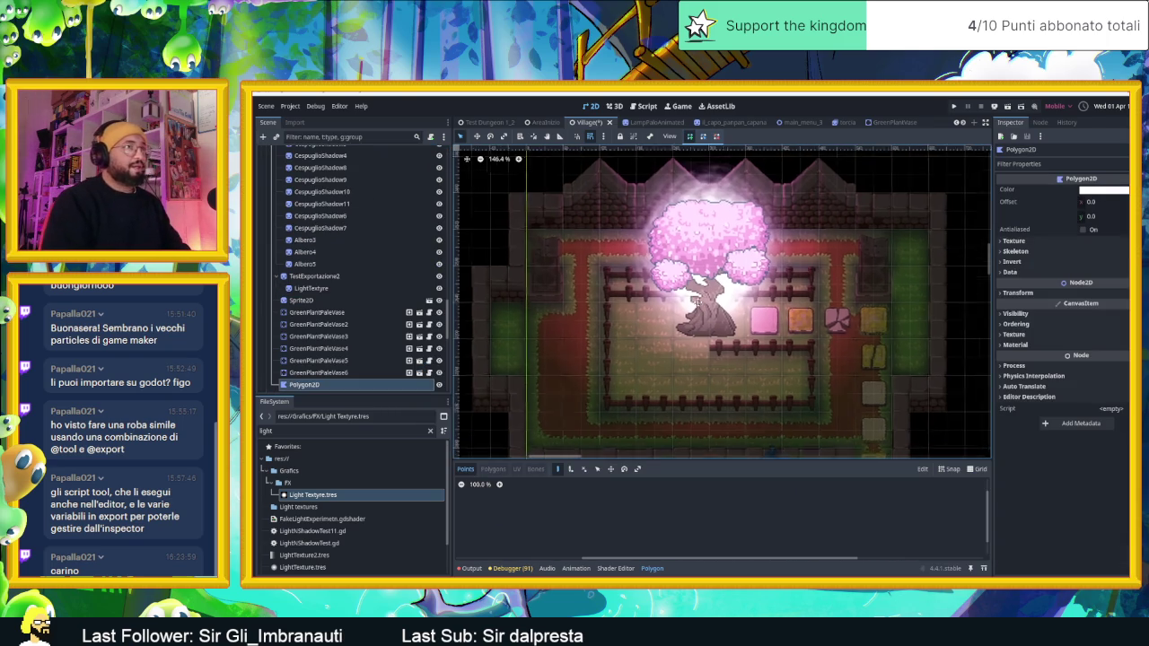
{"action": "scroll", "coordinate": [658, 290], "scroll_direction": "down", "scroll_amount": 2}
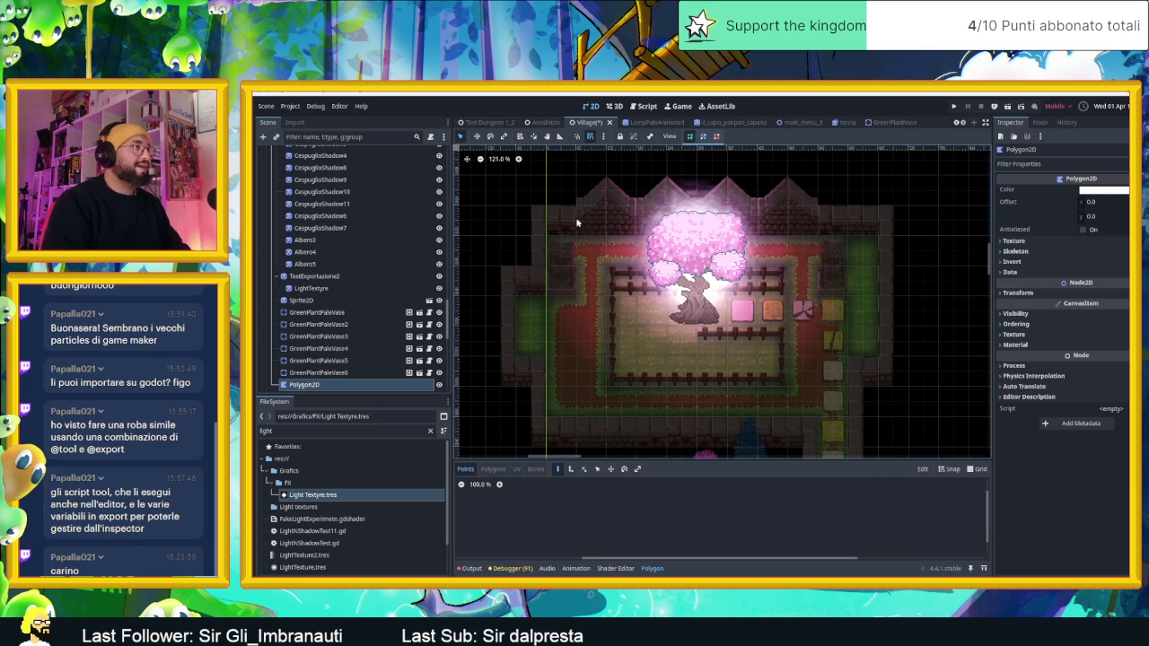
{"action": "scroll", "coordinate": [549, 240], "scroll_direction": "up", "scroll_amount": 3}
{"action": "scroll", "coordinate": [549, 237], "scroll_direction": "up", "scroll_amount": 1}
{"action": "left_click", "coordinate": [535, 236]}
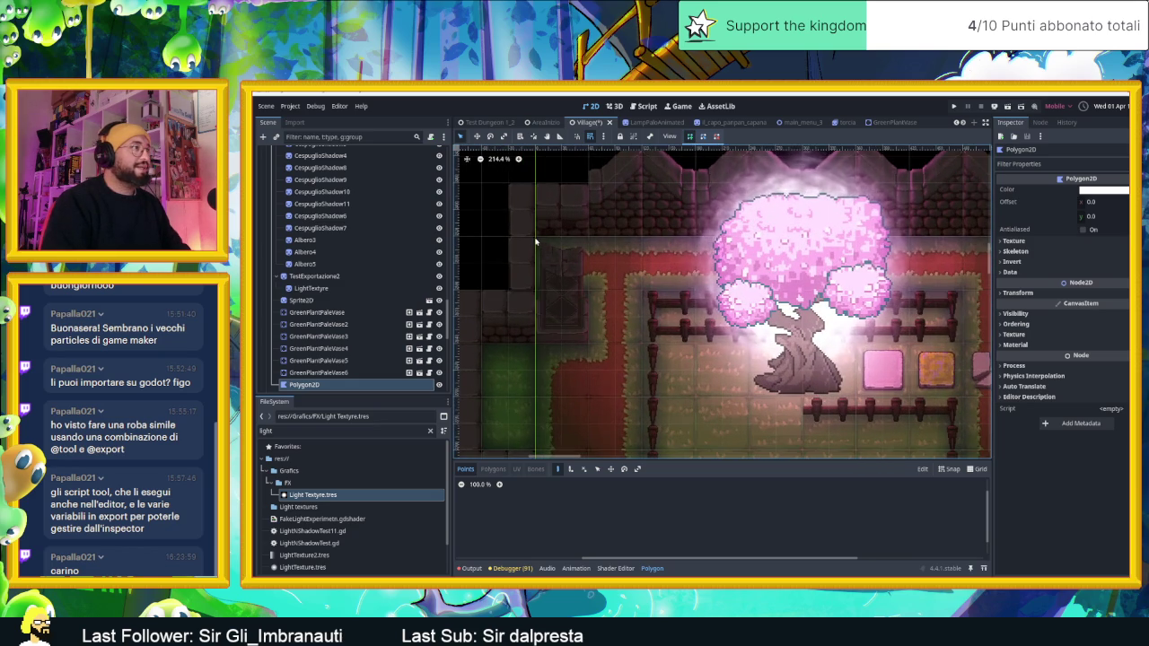
{"action": "scroll", "coordinate": [684, 257], "scroll_direction": "down", "scroll_amount": 5}
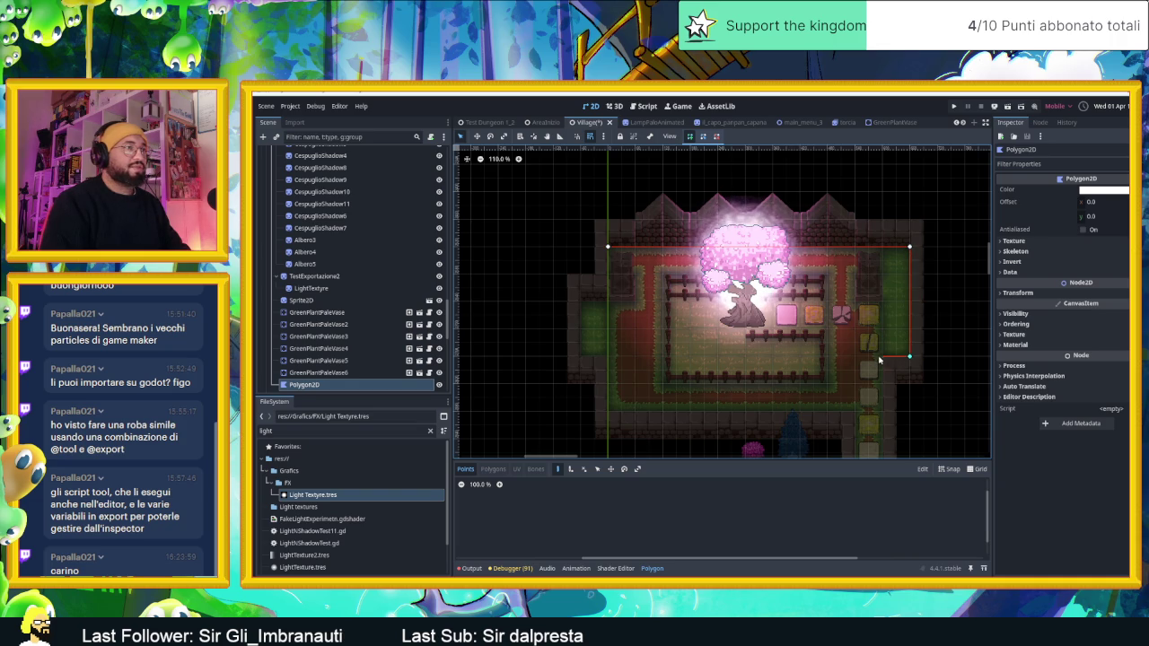
Step: Place the remaining corners around the garden and close the outline at the first point
{"action": "left_click", "coordinate": [883, 411]}
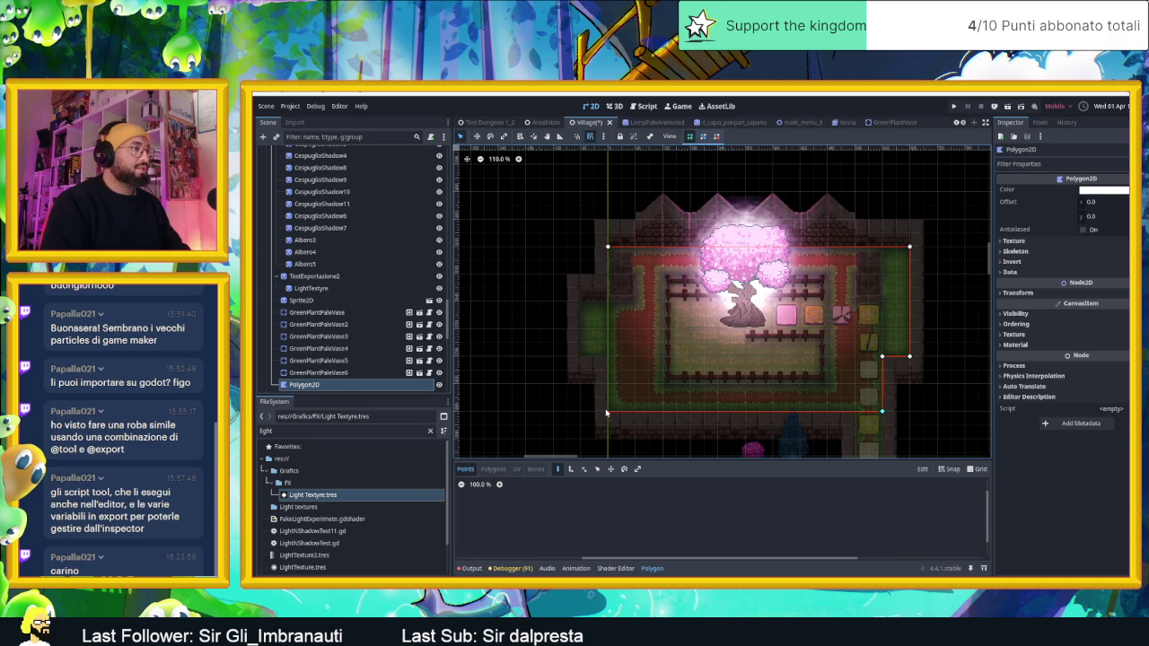
{"action": "left_click", "coordinate": [608, 356]}
{"action": "left_click", "coordinate": [580, 356]}
{"action": "left_click", "coordinate": [581, 302]}
{"action": "left_click", "coordinate": [609, 303]}
{"action": "left_click", "coordinate": [608, 246]}
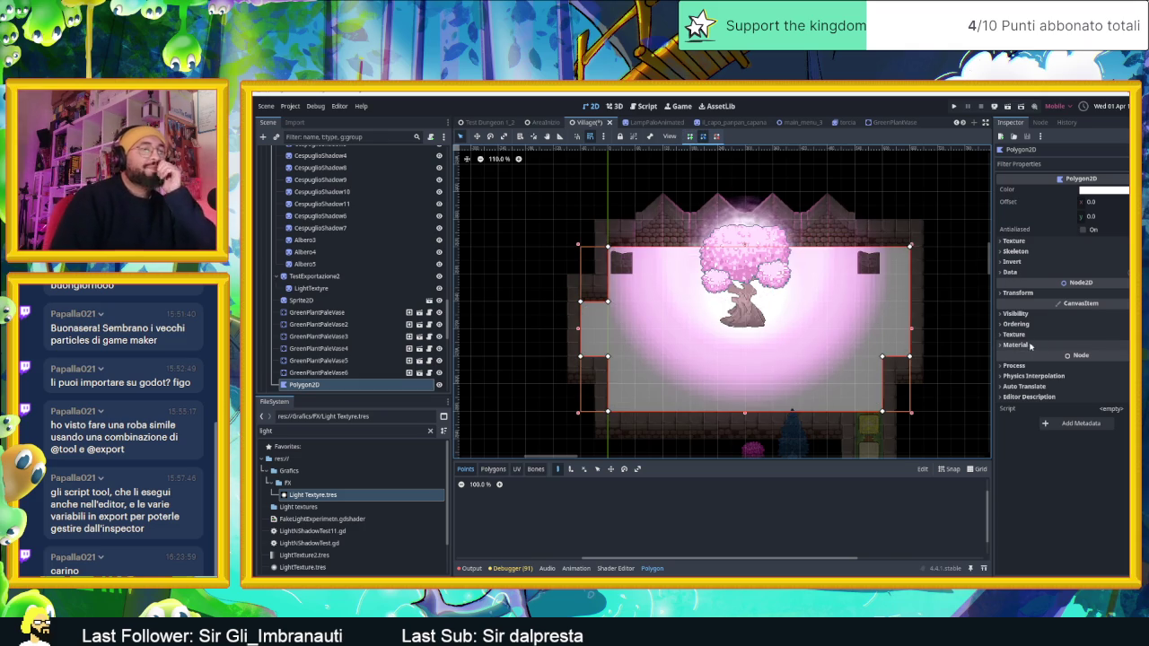
Step: Quick Load FullShaderCard as the polygon's material, inspect its shader, then clear it
{"action": "left_click", "coordinate": [1030, 345]}
{"action": "left_click", "coordinate": [1112, 357]}
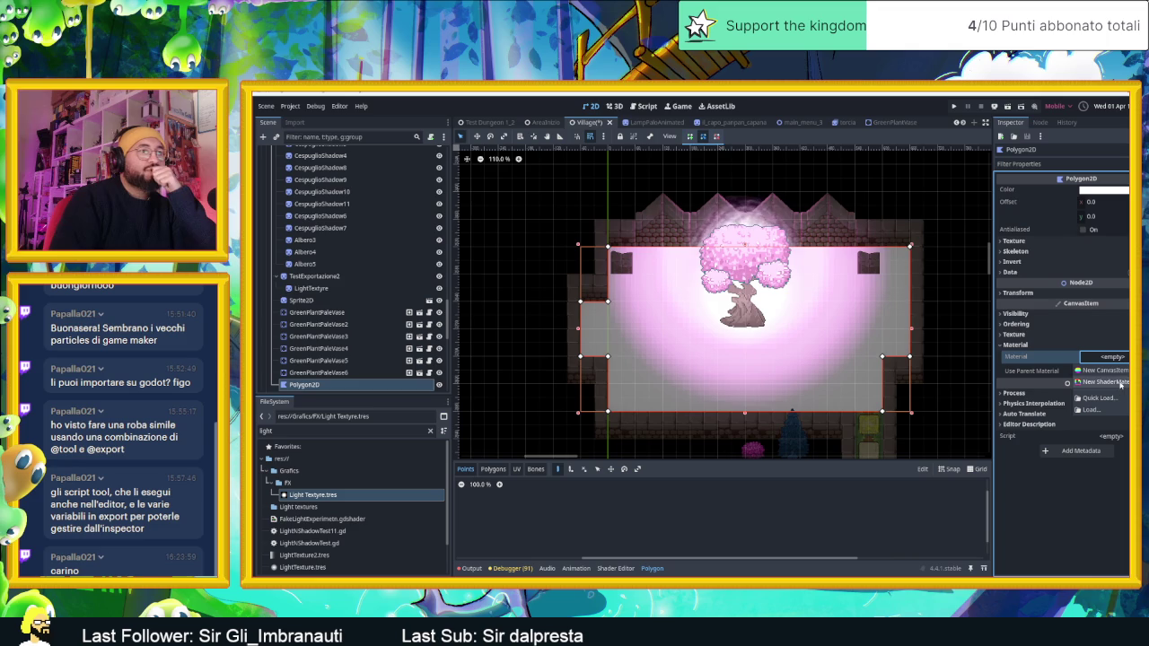
{"action": "left_click", "coordinate": [1106, 399]}
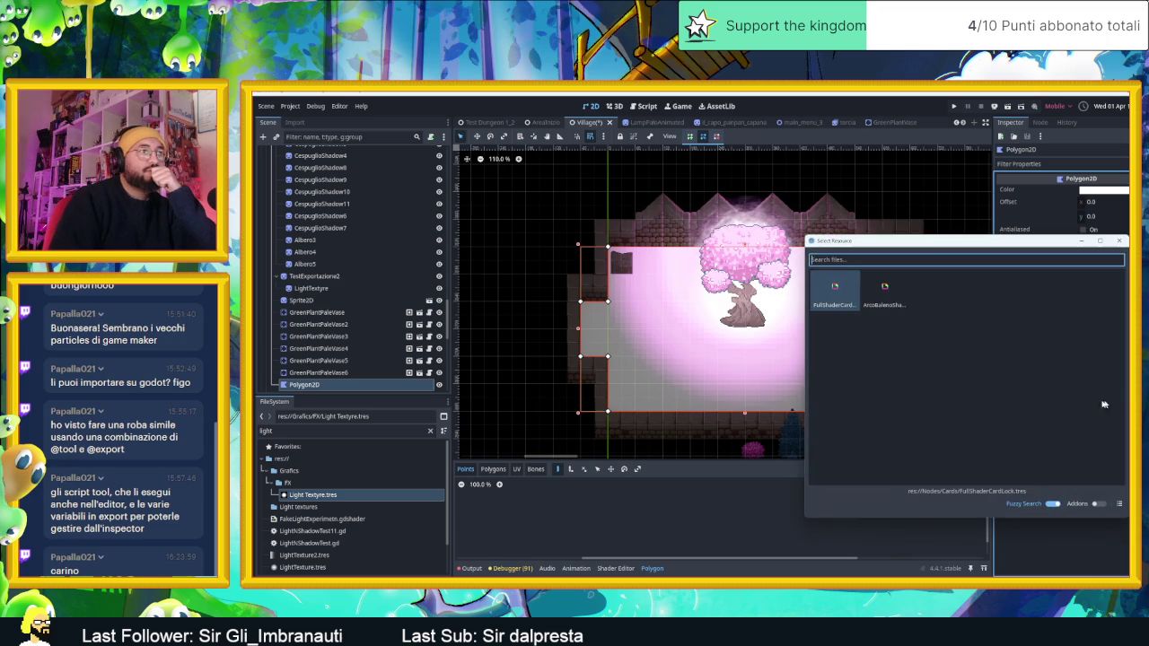
{"action": "double_click", "coordinate": [835, 299]}
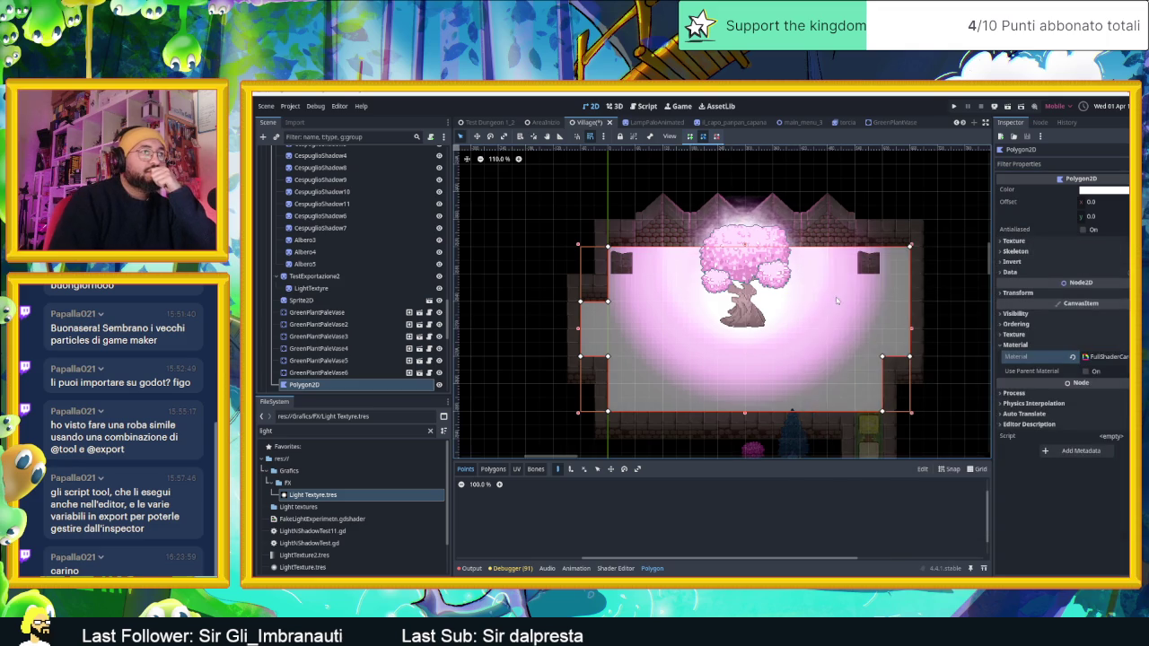
{"action": "left_click", "coordinate": [1097, 357]}
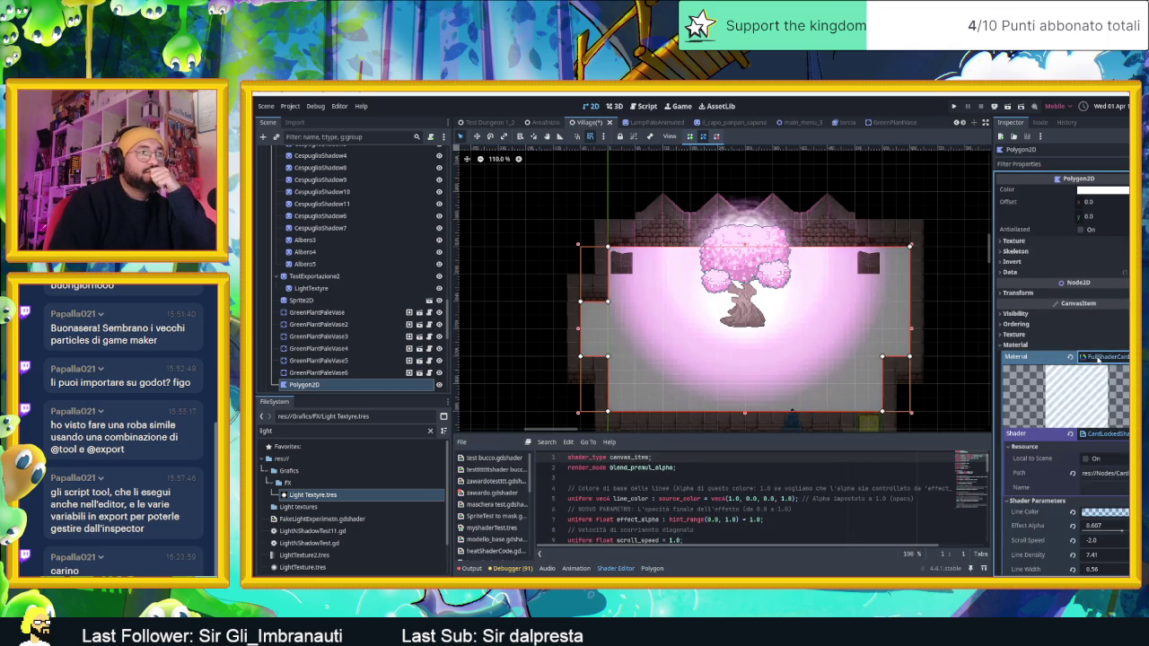
{"action": "left_click", "coordinate": [1070, 357]}
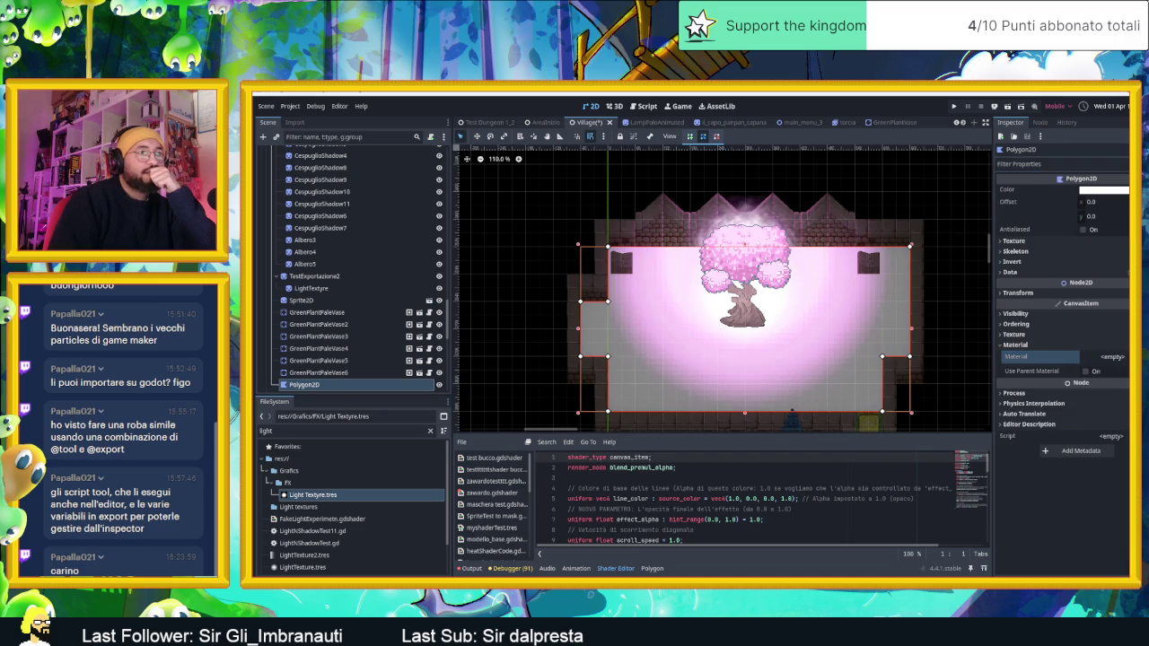
Step: Quick Load the ArcoBalenoShader material onto the polygon, then clear it
{"action": "left_click", "coordinate": [1111, 357]}
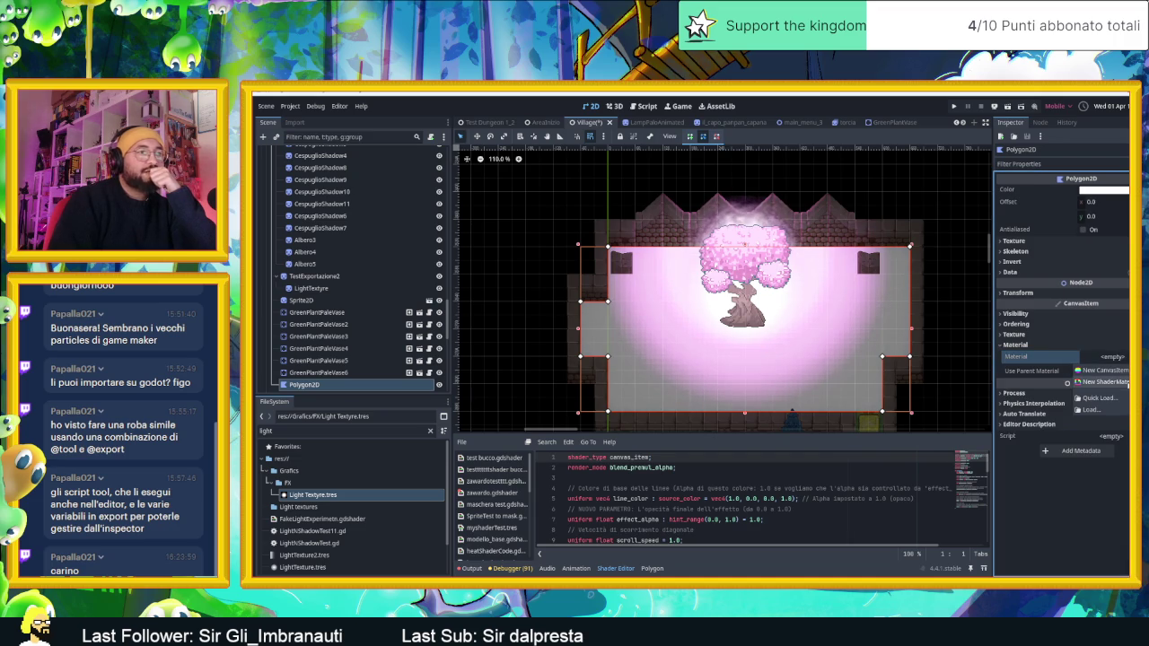
{"action": "left_click", "coordinate": [1100, 398]}
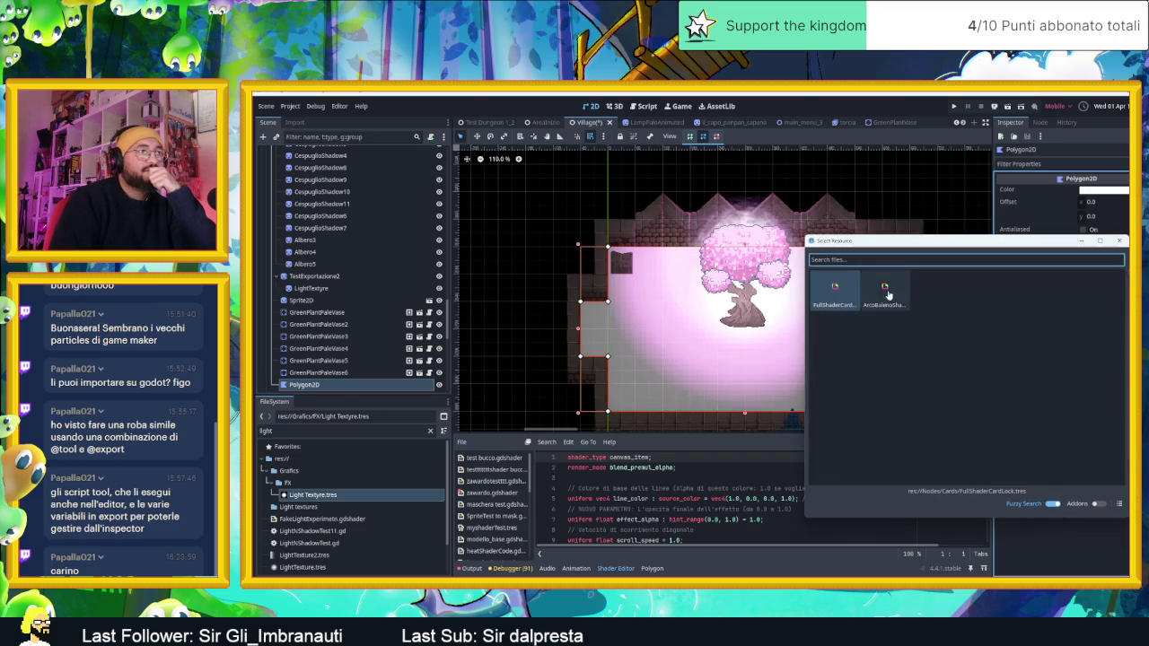
{"action": "double_click", "coordinate": [887, 295]}
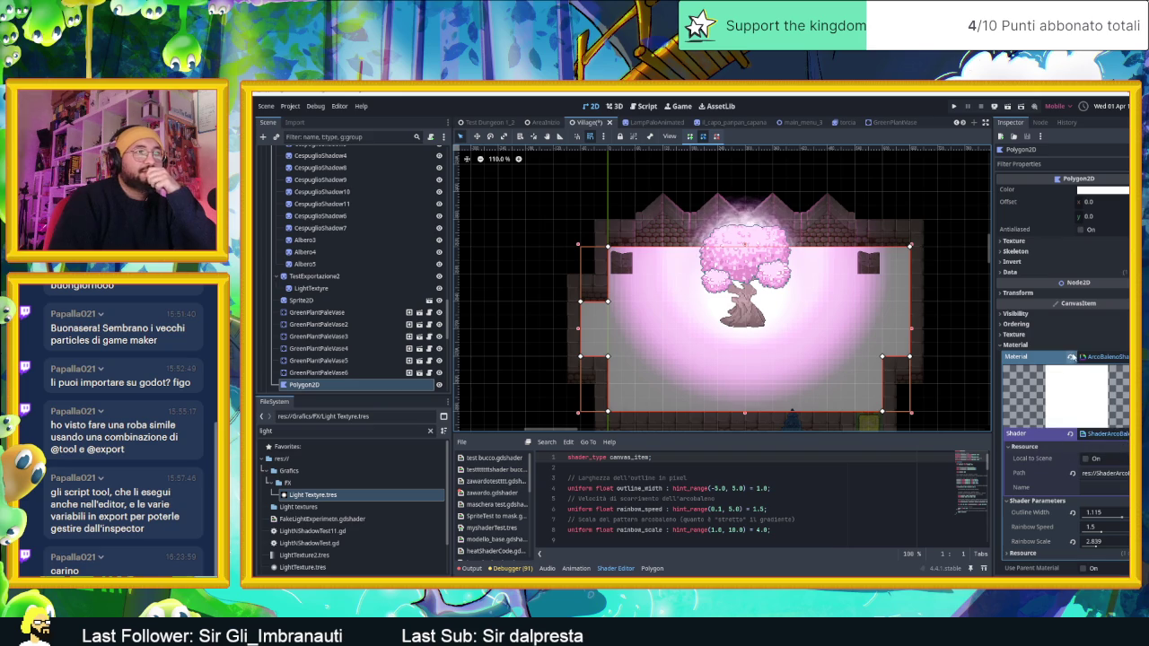
{"action": "left_click", "coordinate": [1071, 356]}
Step: Assign a new ShaderMaterial to the polygon's Material slot
{"action": "left_click", "coordinate": [1111, 356]}
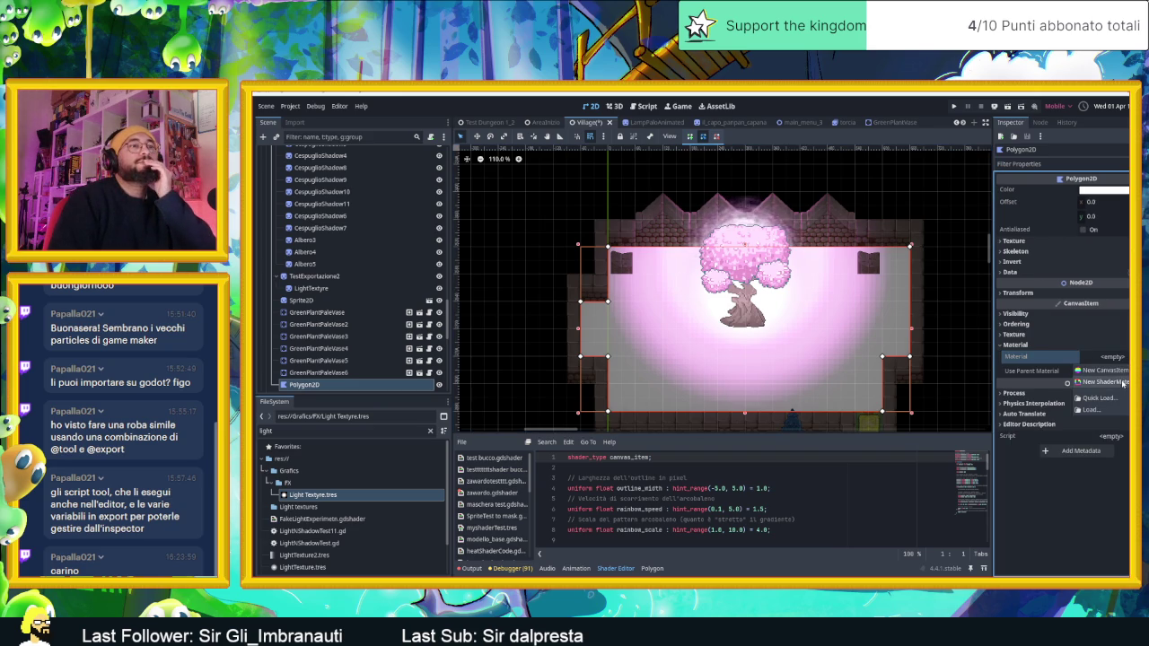
{"action": "left_click", "coordinate": [1123, 383]}
{"action": "left_click", "coordinate": [1119, 446]}
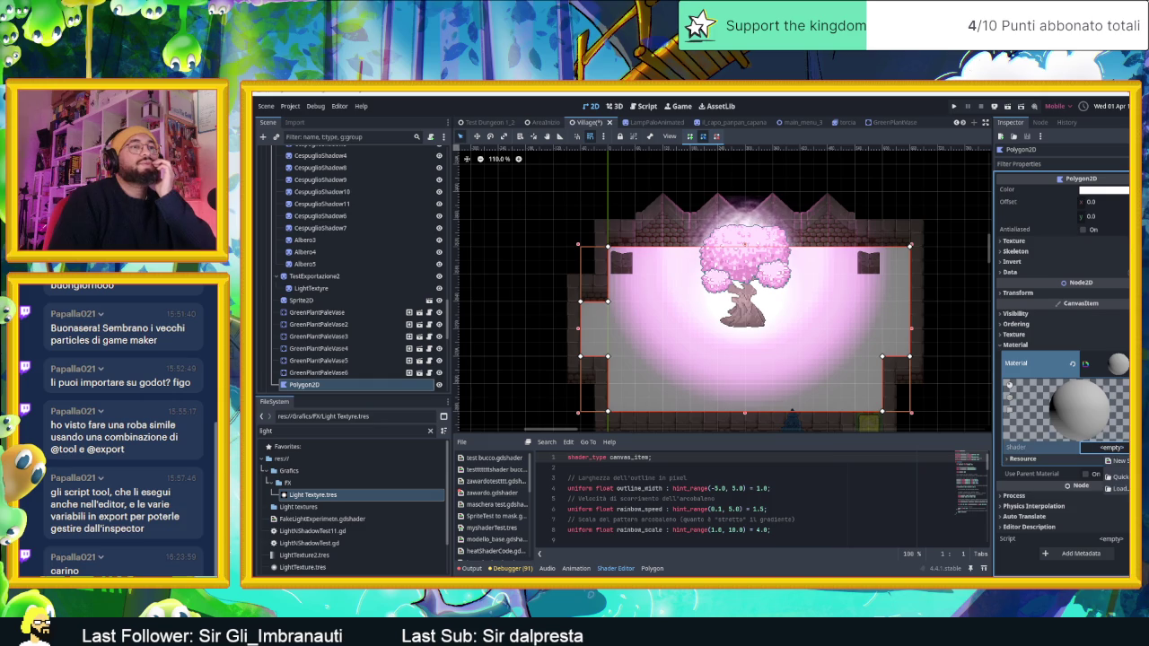
Step: Create a new shader named 'Poligono di prova' for the polygon's material
{"action": "left_click", "coordinate": [1117, 460]}
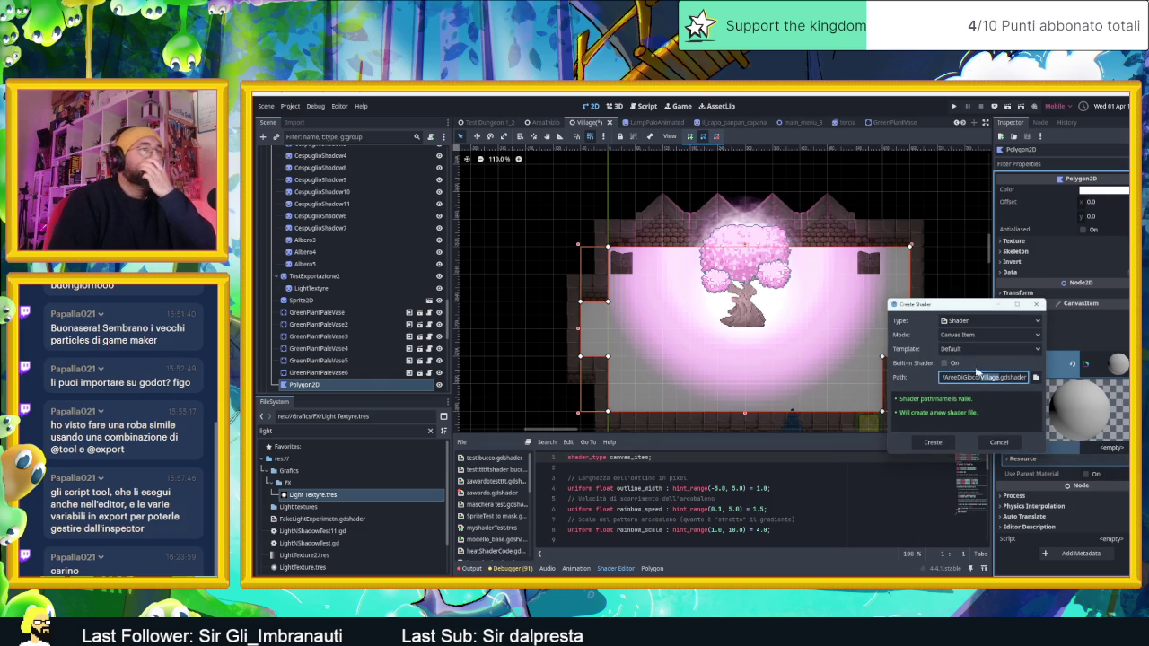
{"action": "type", "text": "Poligono"}
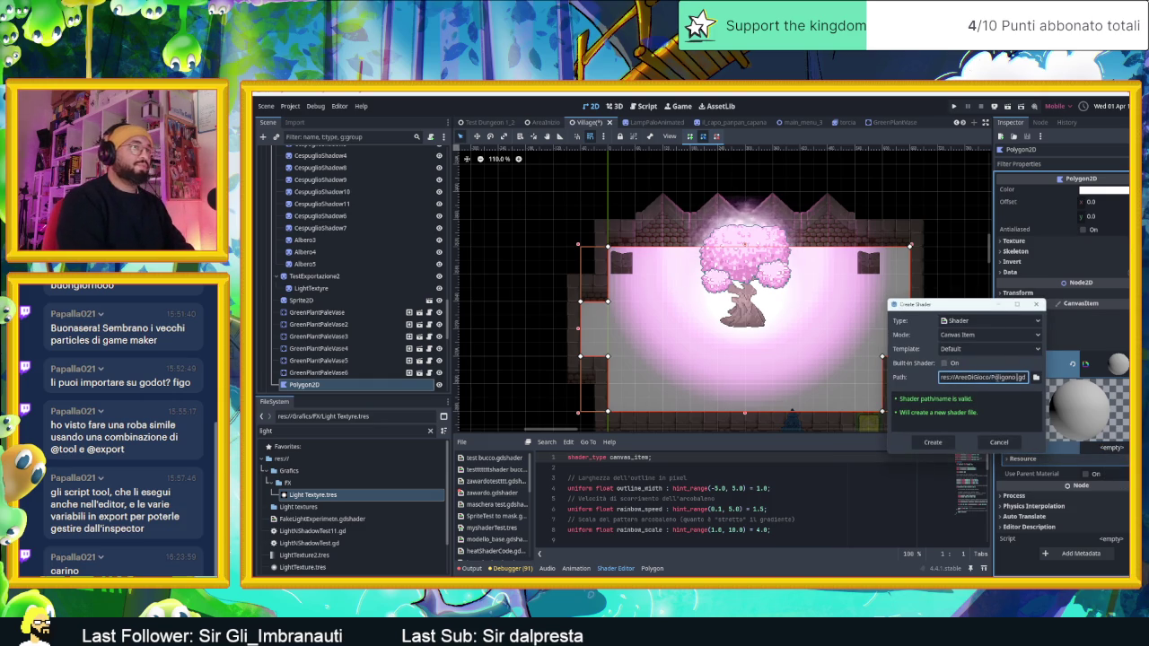
{"action": "type", "text": "prova"}
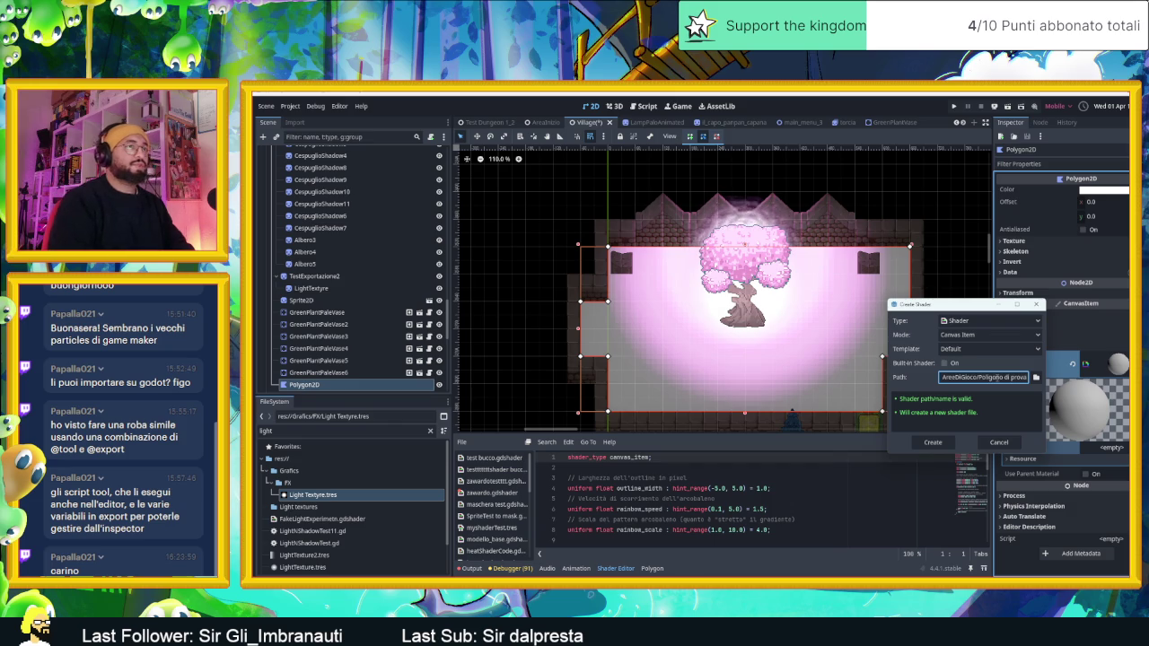
{"action": "left_click", "coordinate": [934, 442]}
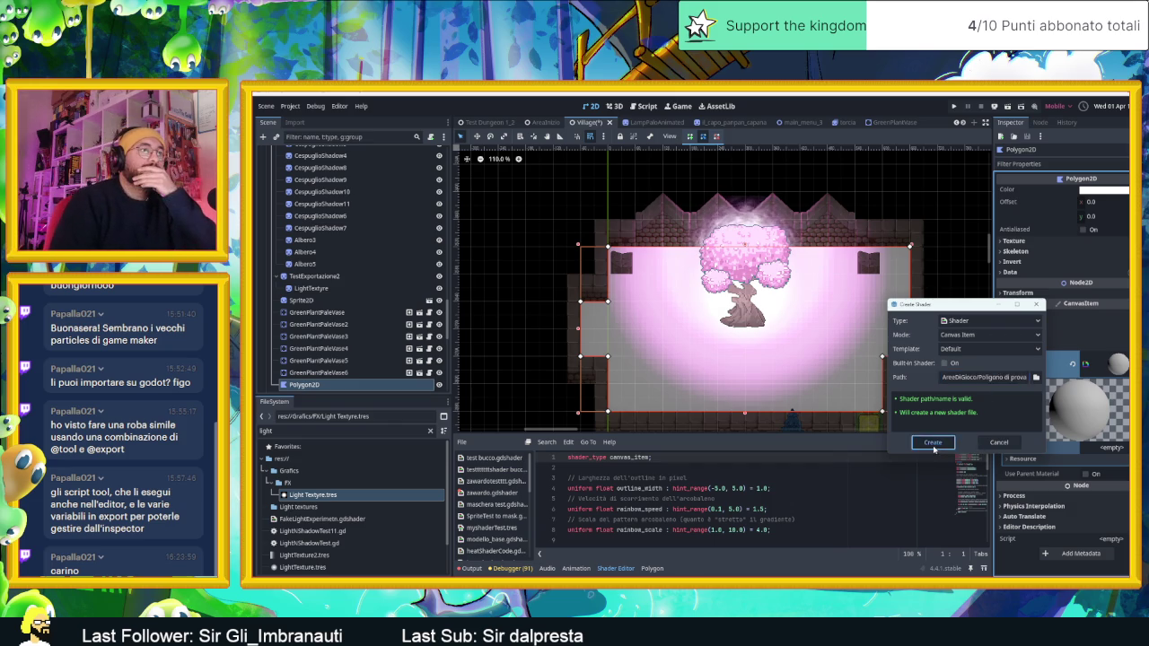
Step: Open the new shader's code, then open the Godot Expert gem in Gemini
{"action": "left_click", "coordinate": [1099, 447]}
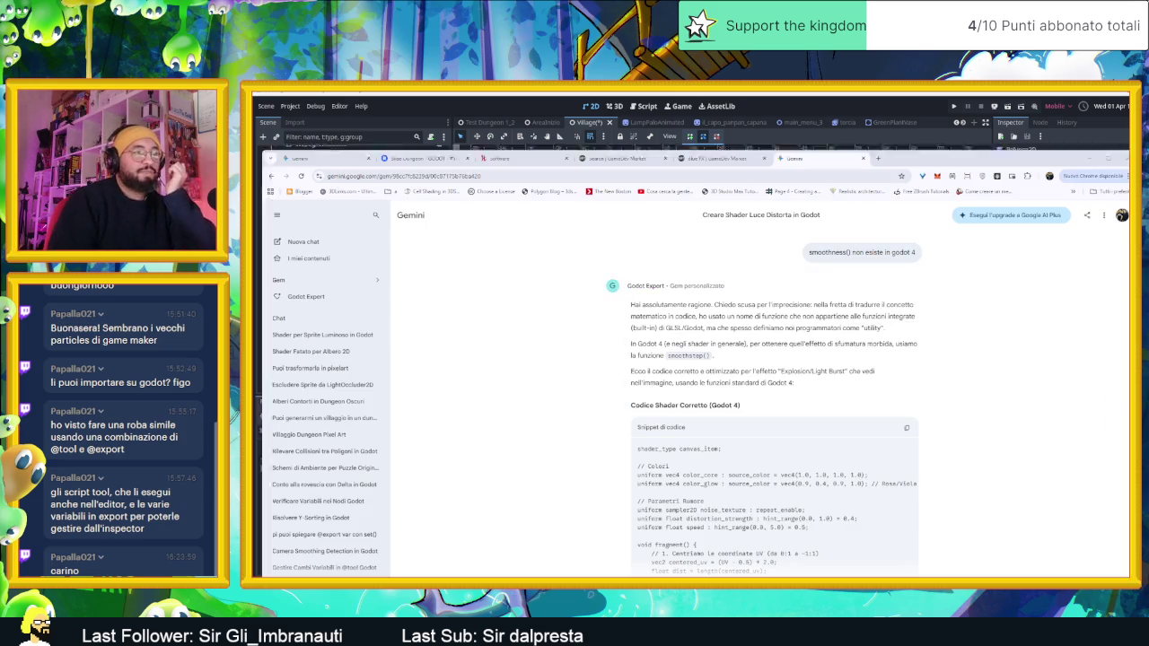
{"action": "key", "text": "alt+Tab"}
{"action": "left_click", "coordinate": [307, 296]}
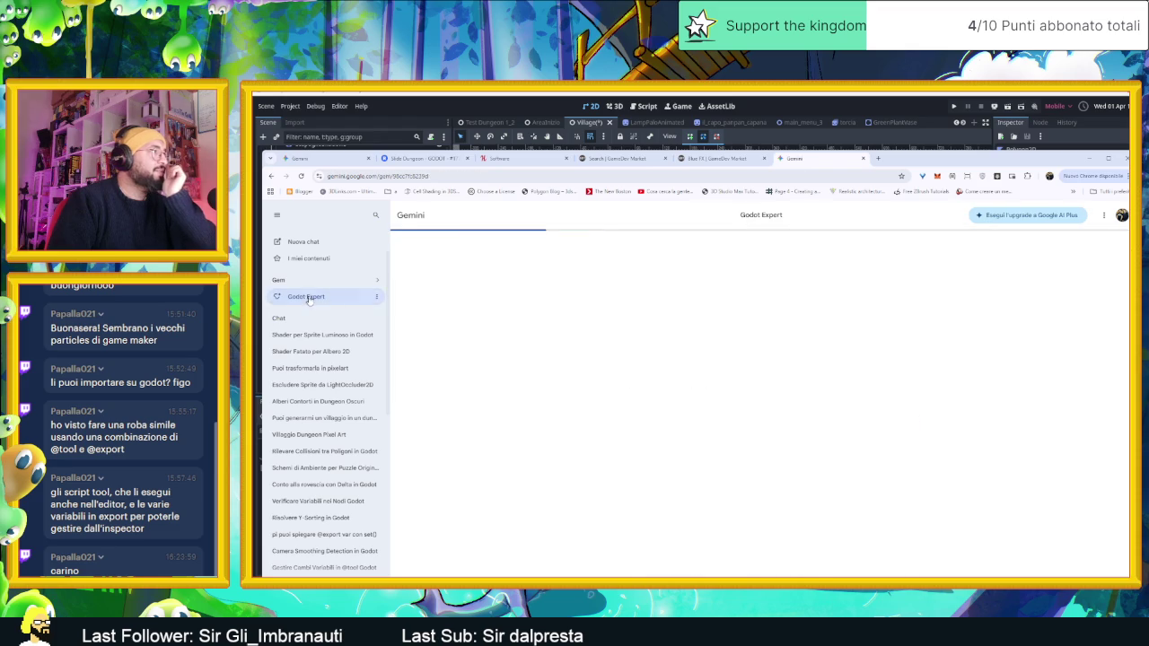
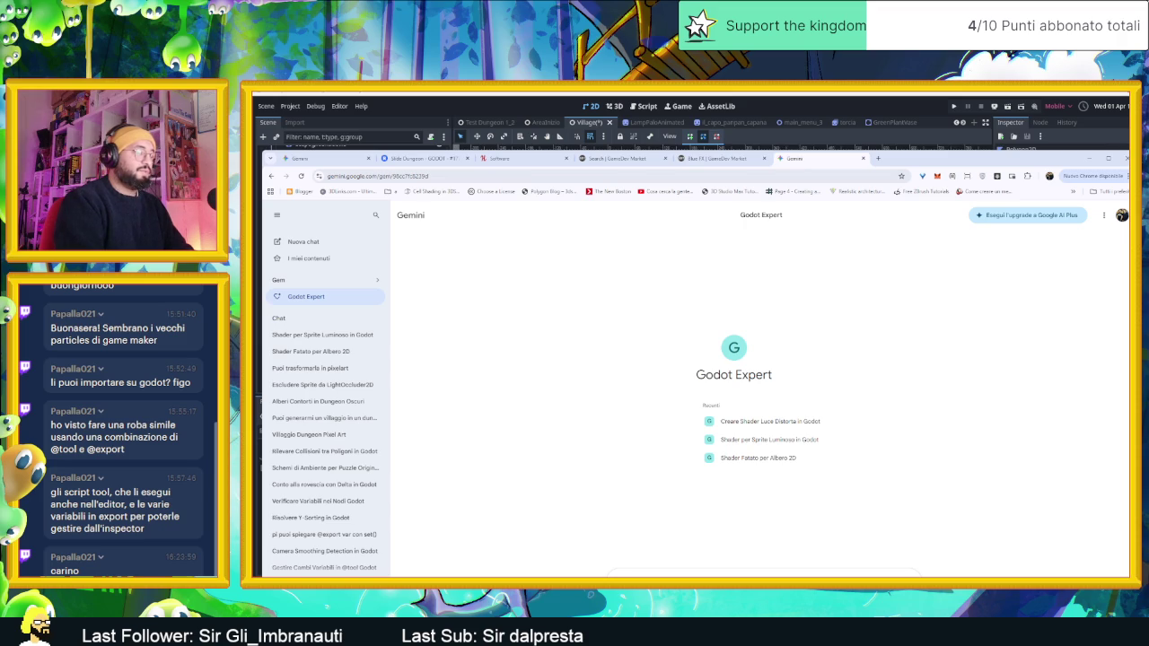
Step: Send the Polygon2D glowing-dust shader prompt to Gemini and copy the returned shader code
{"action": "key", "text": "Return"}
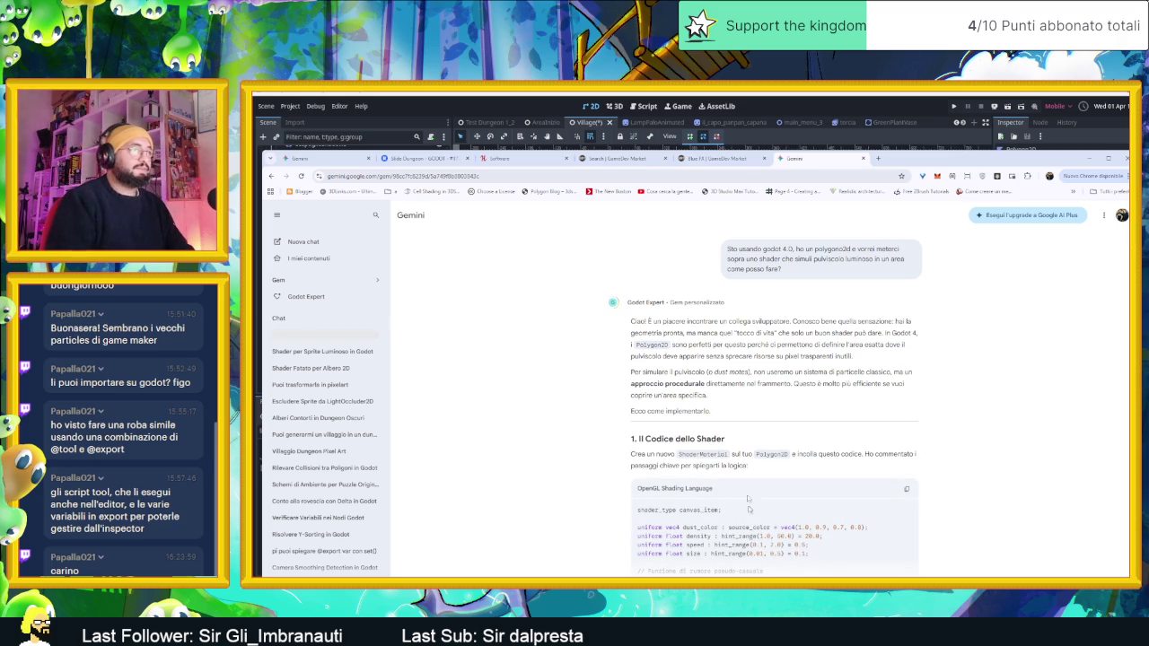
{"action": "scroll", "coordinate": [753, 519], "scroll_direction": "down", "scroll_amount": 3}
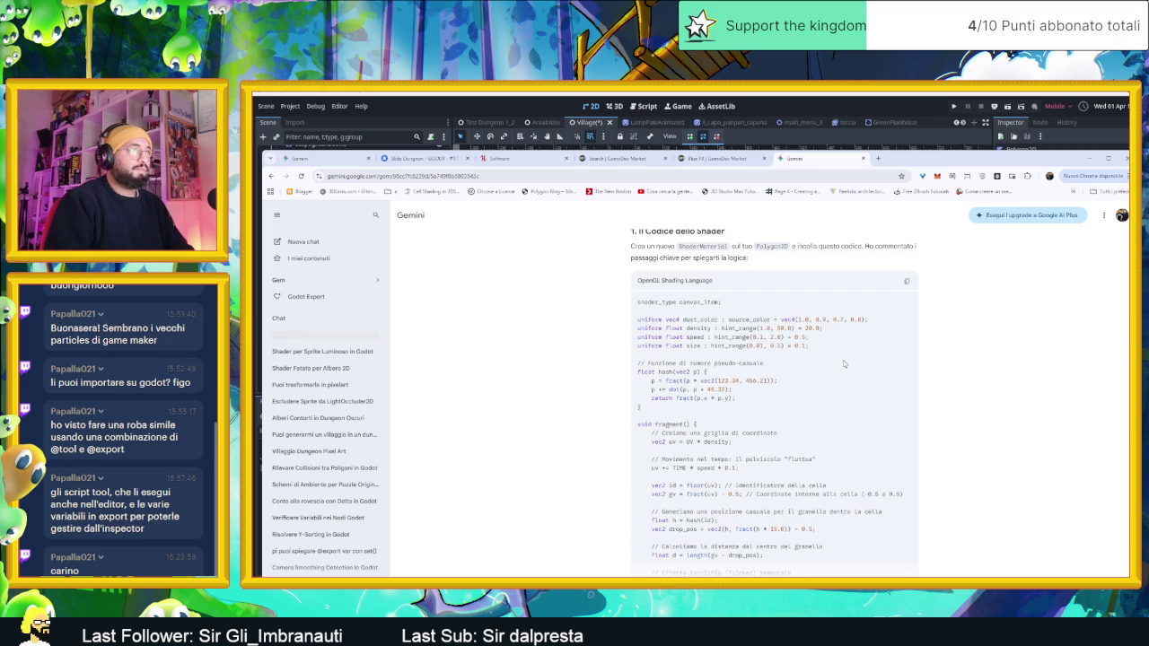
{"action": "scroll", "coordinate": [842, 365], "scroll_direction": "down", "scroll_amount": 3}
{"action": "scroll", "coordinate": [877, 368], "scroll_direction": "up", "scroll_amount": 1}
{"action": "left_click", "coordinate": [907, 242]}
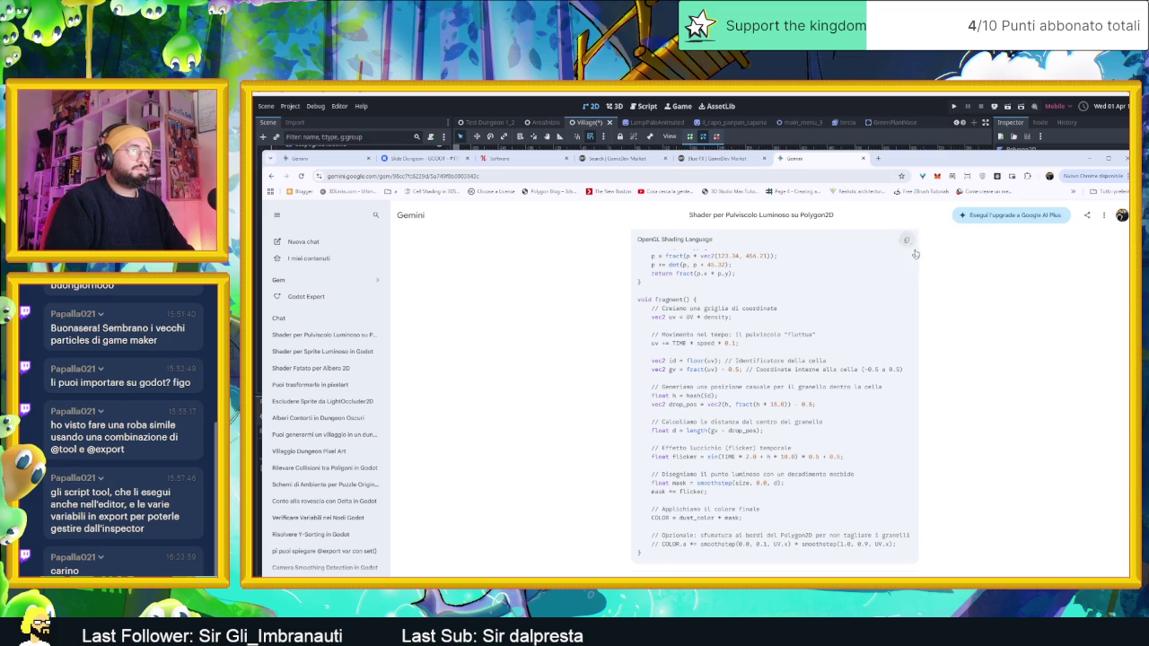
Step: Back in Godot, select all of the Polygon2D's default template shader code
{"action": "scroll", "coordinate": [978, 390], "scroll_direction": "down", "scroll_amount": 5}
{"action": "scroll", "coordinate": [980, 407], "scroll_direction": "down", "scroll_amount": 1}
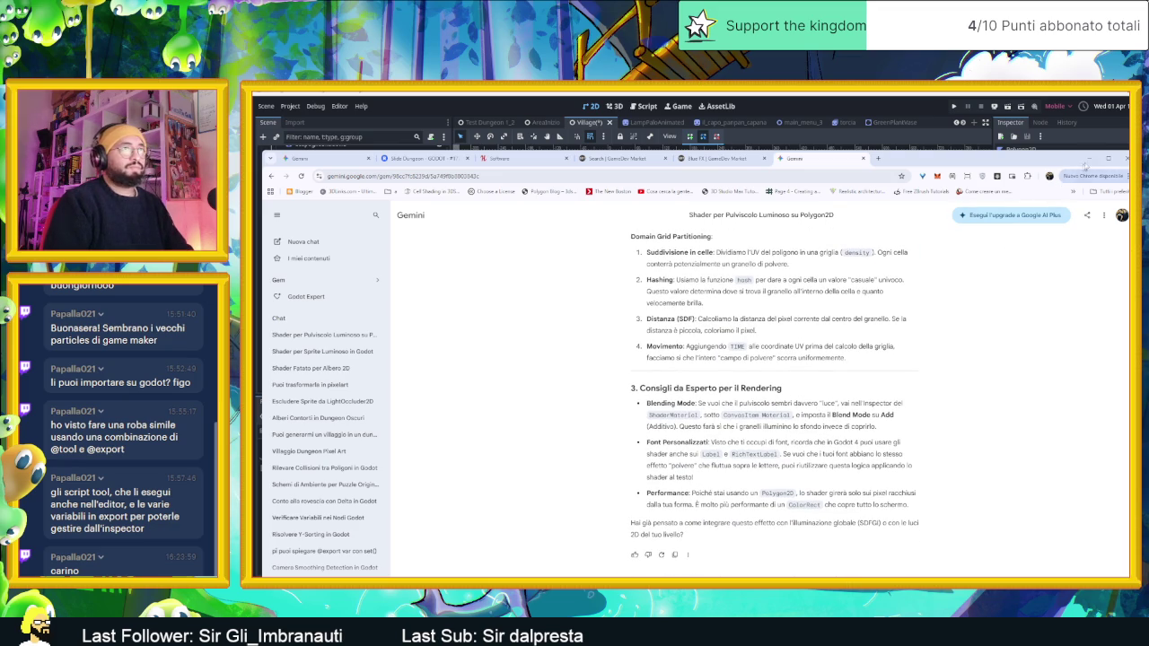
{"action": "left_click", "coordinate": [1090, 158]}
{"action": "scroll", "coordinate": [808, 489], "scroll_direction": "down", "scroll_amount": 3}
{"action": "left_click", "coordinate": [716, 509]}
{"action": "key", "text": "ctrl+a"}
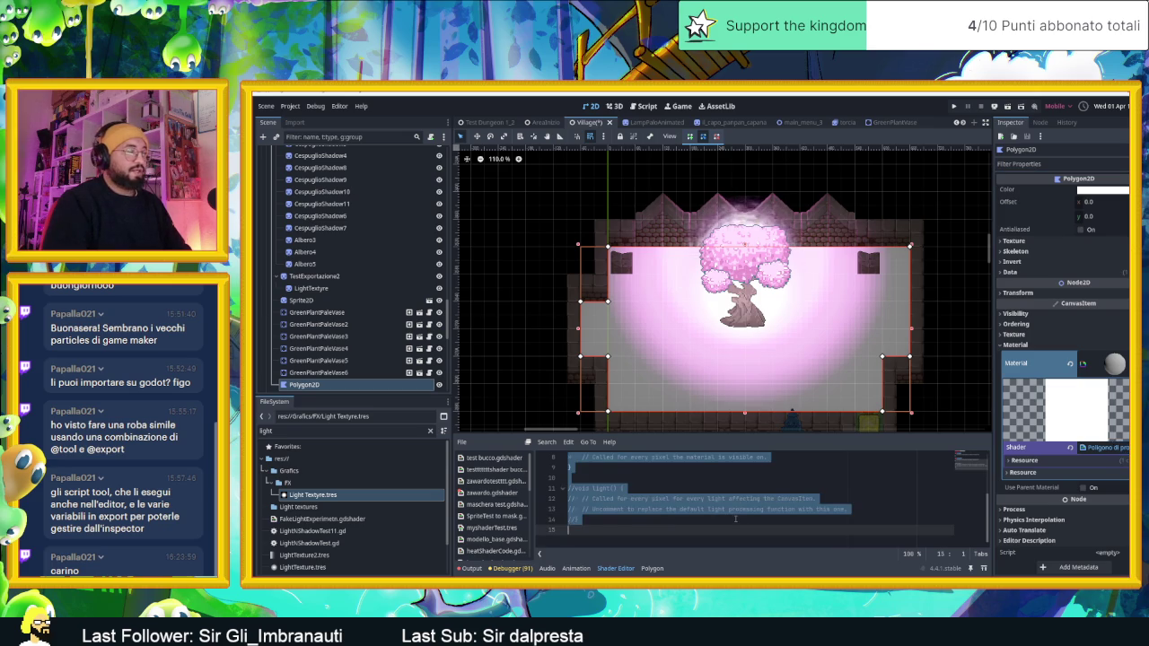
Step: Paste Gemini's glowing-dust shader with its dust_color, density, speed and size uniforms, then inspect the garden
{"action": "key", "text": "ctrl+v"}
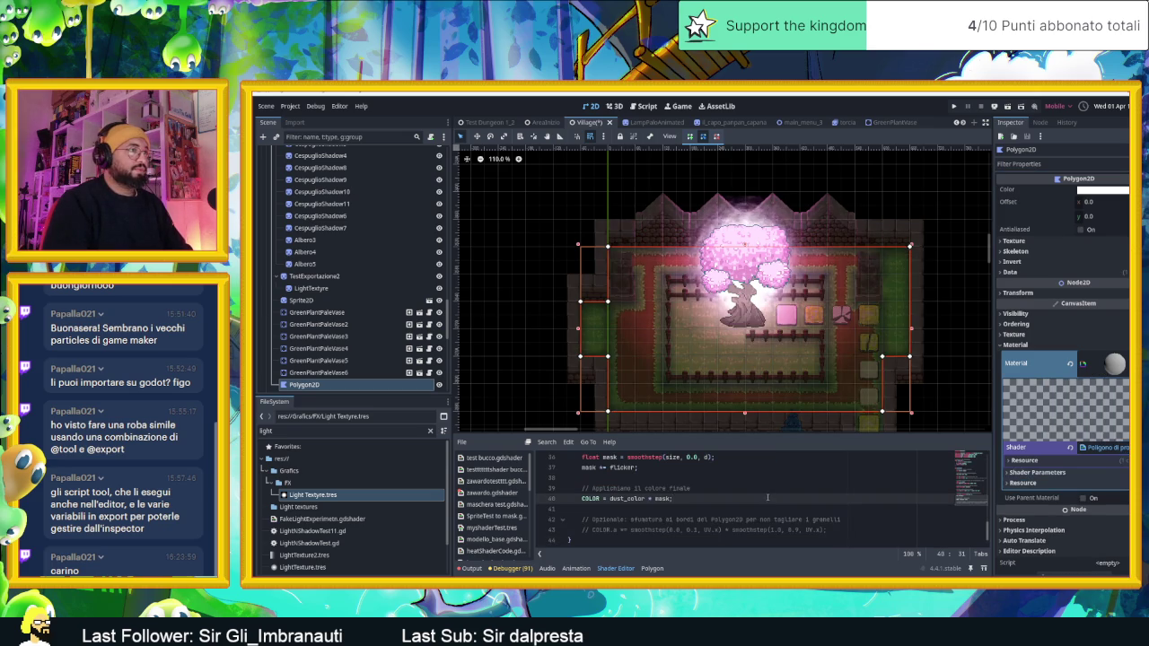
{"action": "scroll", "coordinate": [803, 397], "scroll_direction": "up", "scroll_amount": 5}
{"action": "scroll", "coordinate": [803, 397], "scroll_direction": "up", "scroll_amount": 5}
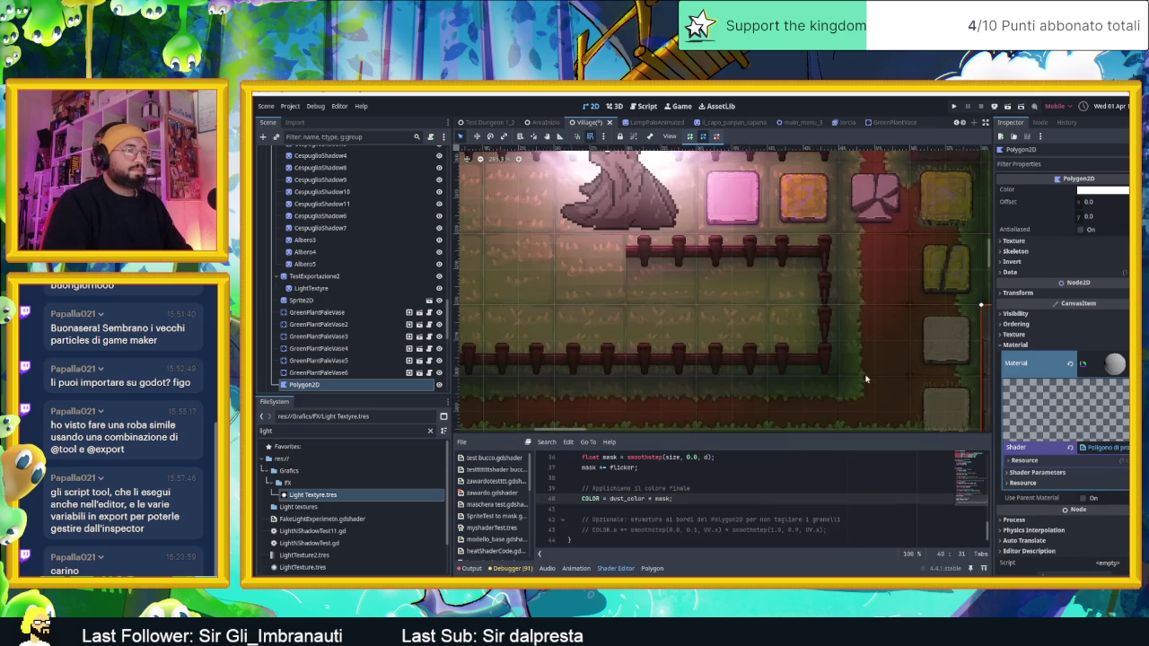
{"action": "left_click_drag", "start_coordinate": [837, 395], "coordinate": [818, 362]}
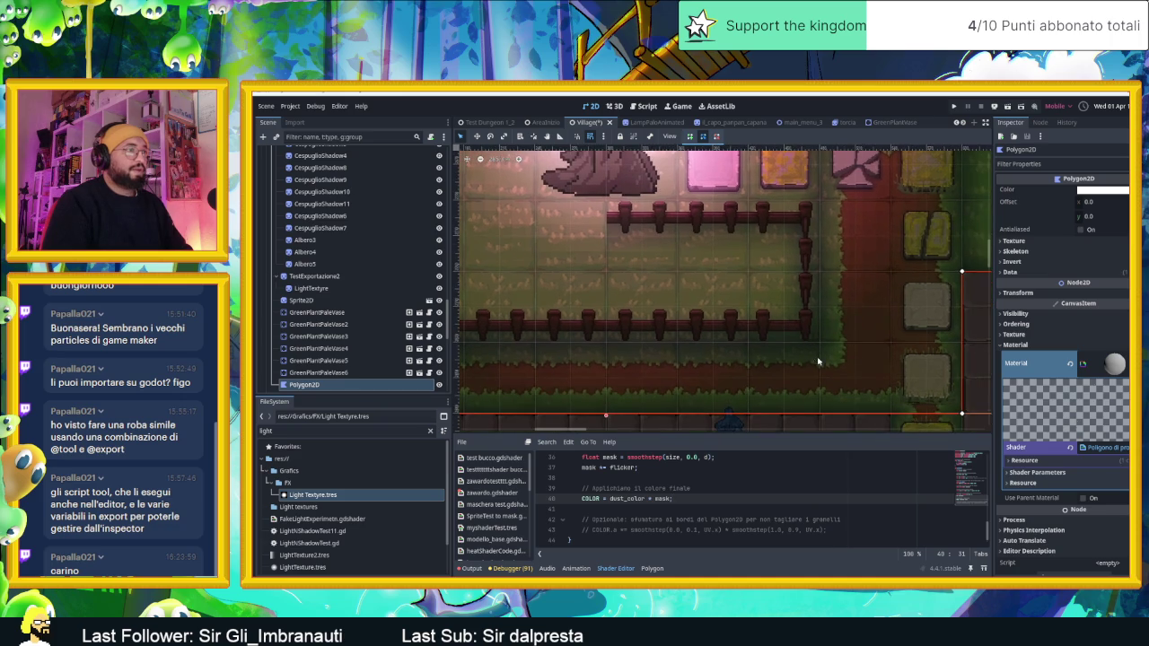
{"action": "scroll", "coordinate": [798, 483], "scroll_direction": "up", "scroll_amount": 10}
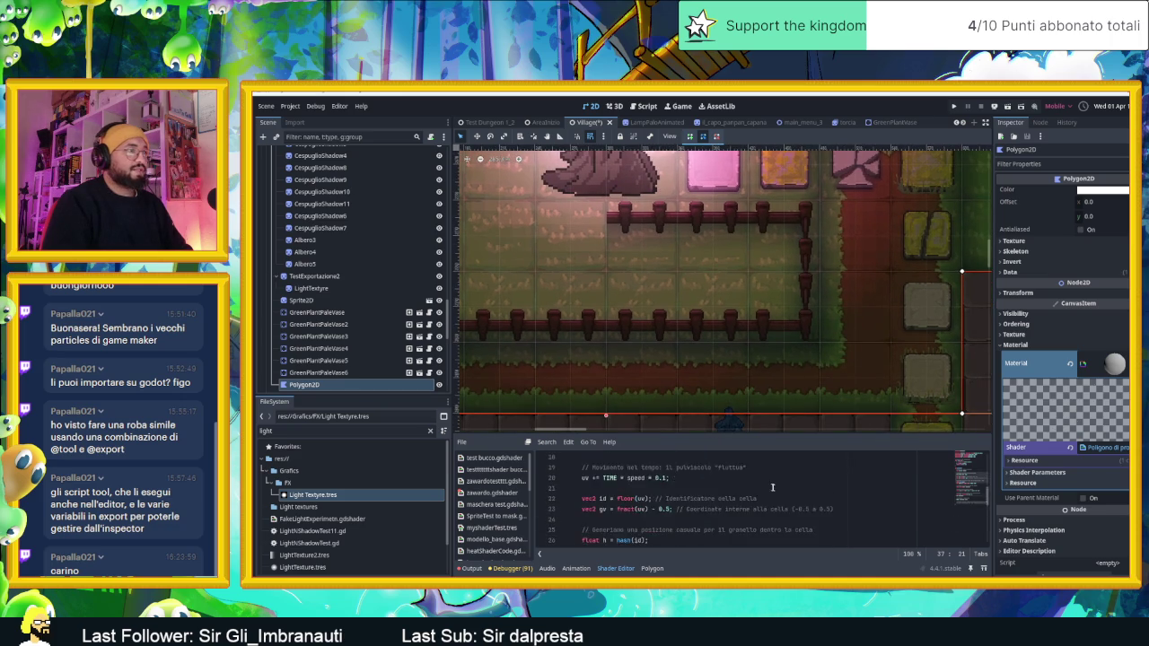
{"action": "scroll", "coordinate": [775, 488], "scroll_direction": "up", "scroll_amount": 1}
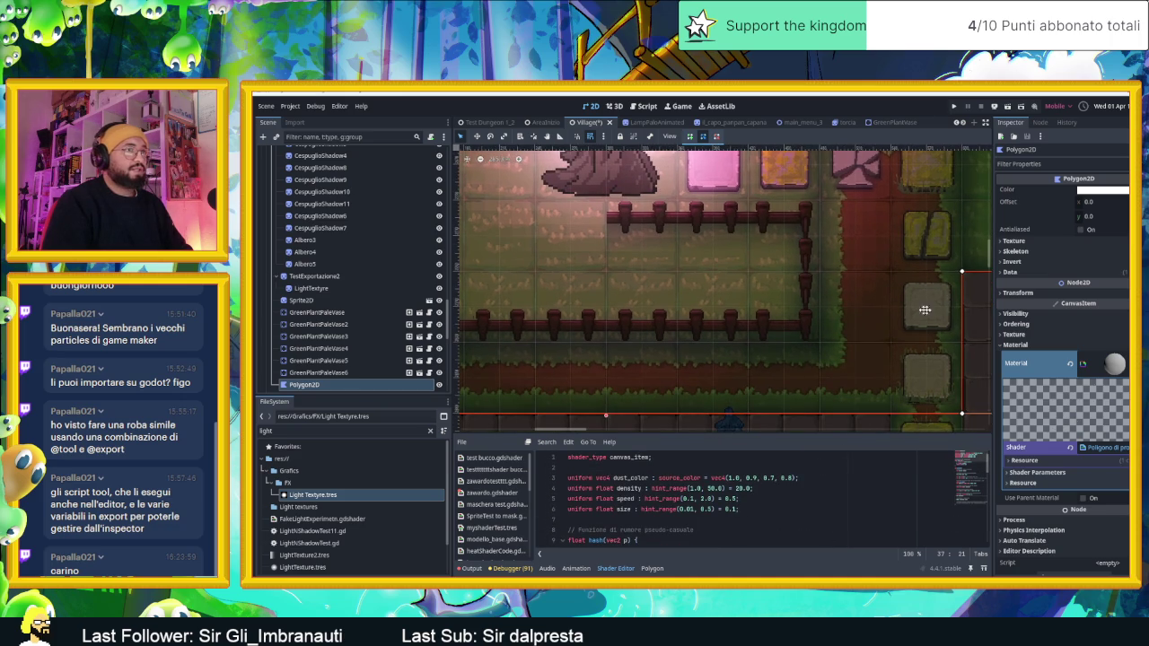
{"action": "left_click_drag", "start_coordinate": [934, 311], "coordinate": [780, 346]}
{"action": "scroll", "coordinate": [815, 323], "scroll_direction": "down", "scroll_amount": 3}
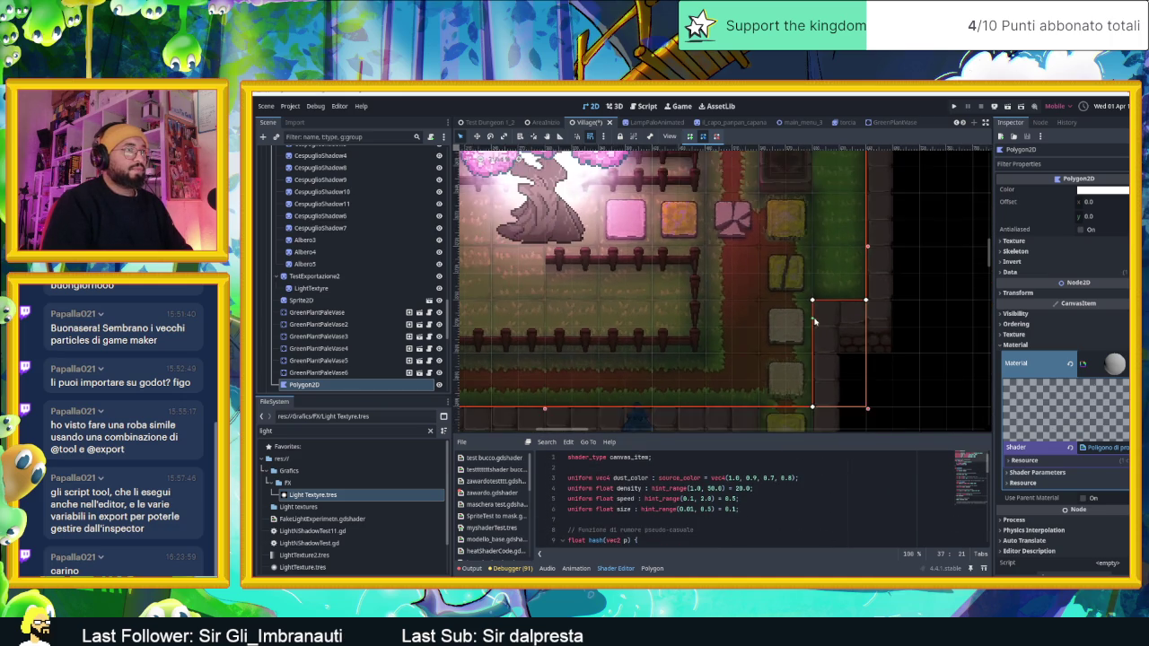
{"action": "scroll", "coordinate": [579, 281], "scroll_direction": "up", "scroll_amount": 5}
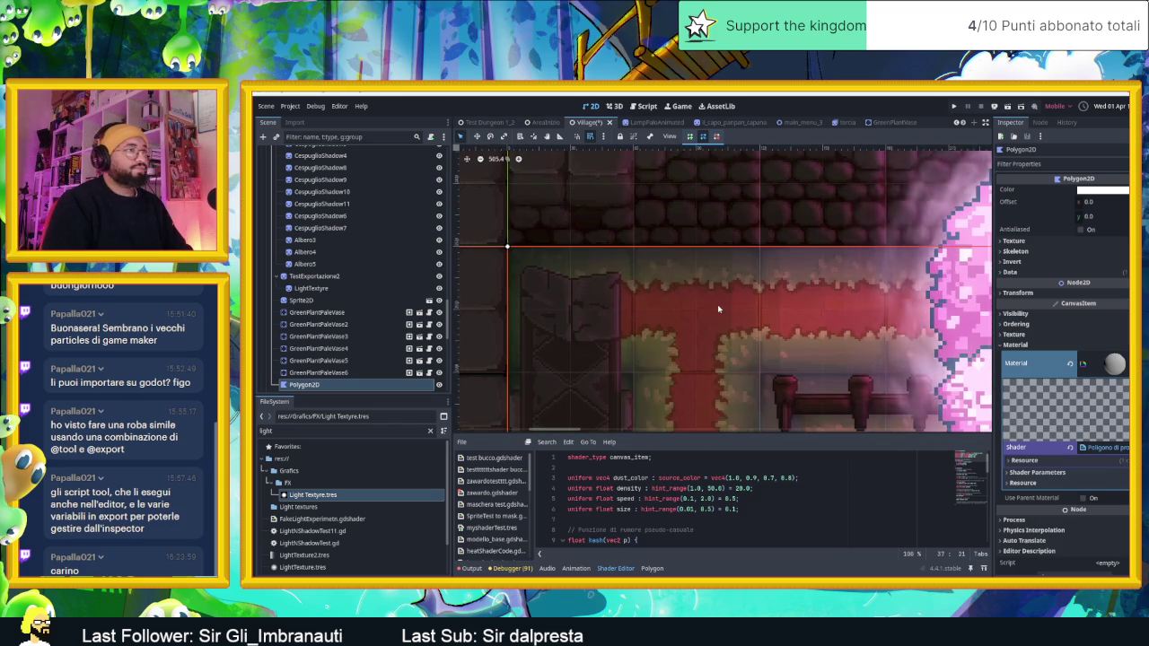
{"action": "scroll", "coordinate": [717, 310], "scroll_direction": "down", "scroll_amount": 5}
{"action": "scroll", "coordinate": [790, 341], "scroll_direction": "down", "scroll_amount": 2}
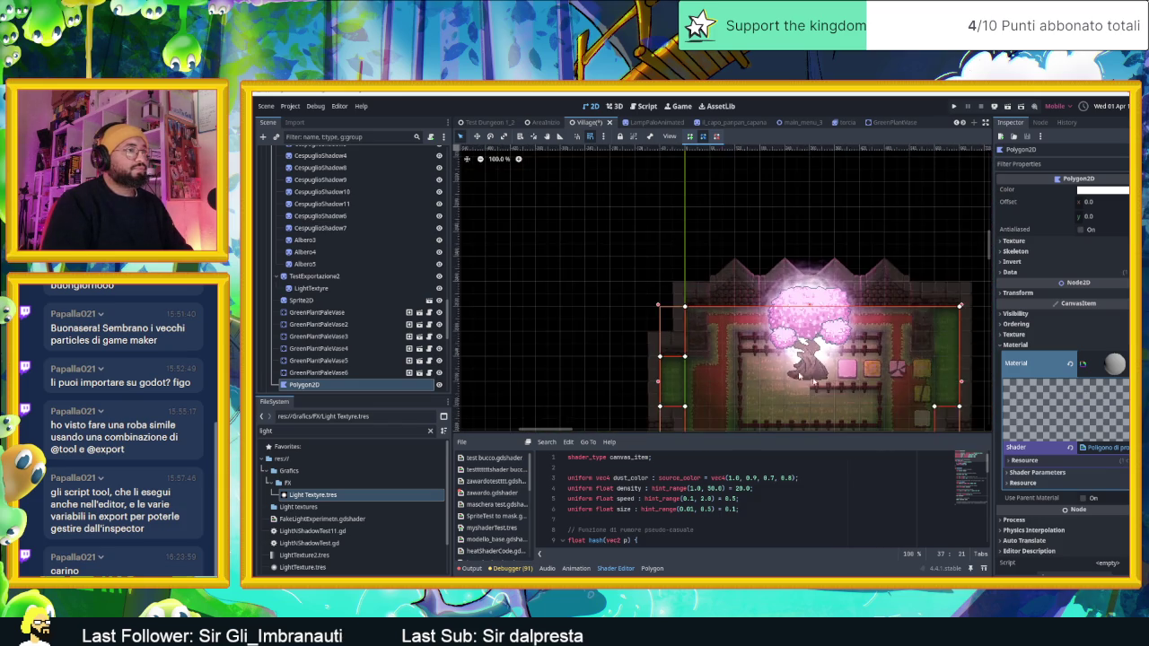
{"action": "scroll", "coordinate": [854, 369], "scroll_direction": "up", "scroll_amount": 1}
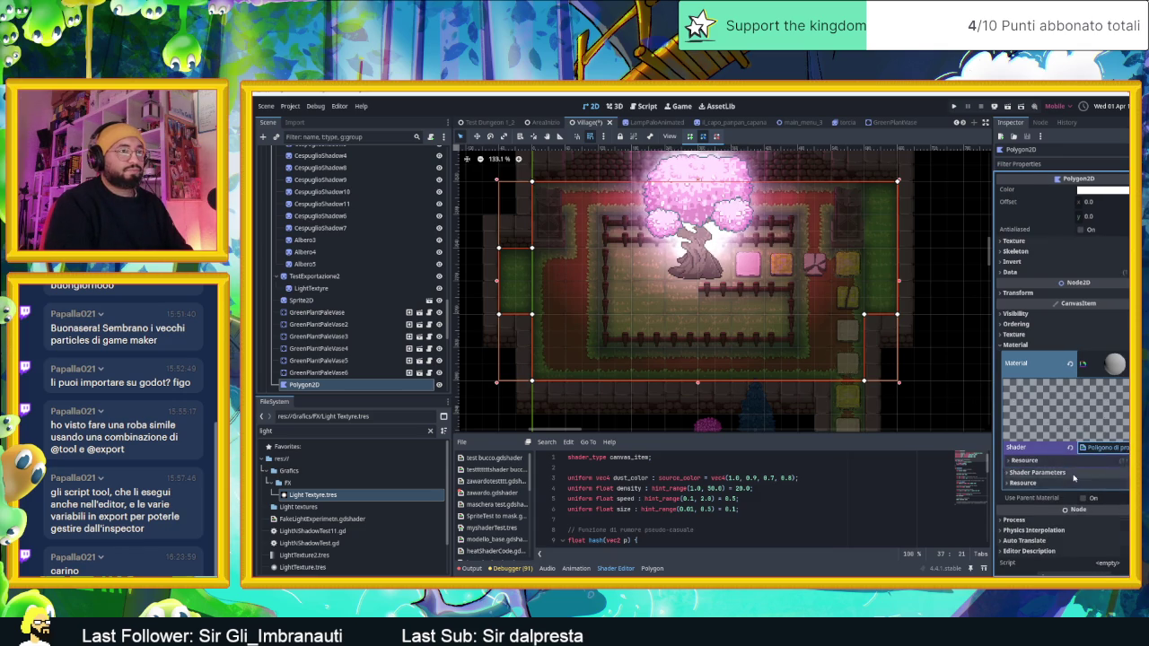
Step: Set the dust shader's Density to 21.581, Speed to 0.524 and Size to 0.228
{"action": "left_click", "coordinate": [1097, 472]}
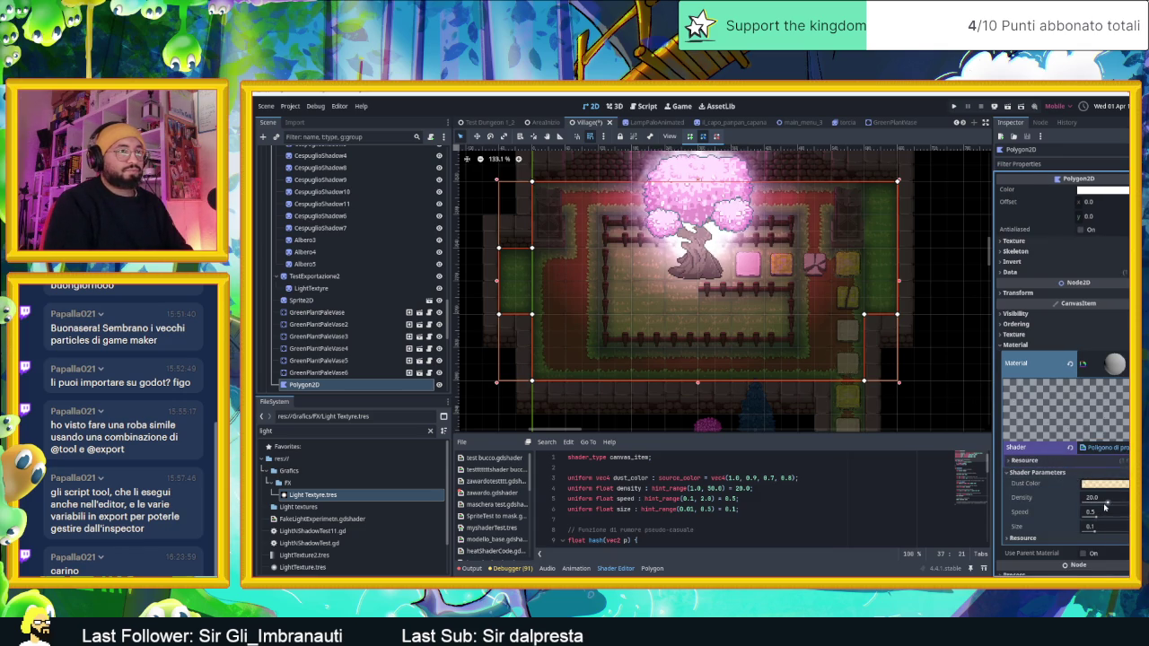
{"action": "mouse_move", "coordinate": [1106, 506]}
{"action": "left_mouse_down"}
{"action": "mouse_move", "coordinate": [1099, 529]}
{"action": "mouse_move", "coordinate": [1127, 530]}
{"action": "left_mouse_up"}
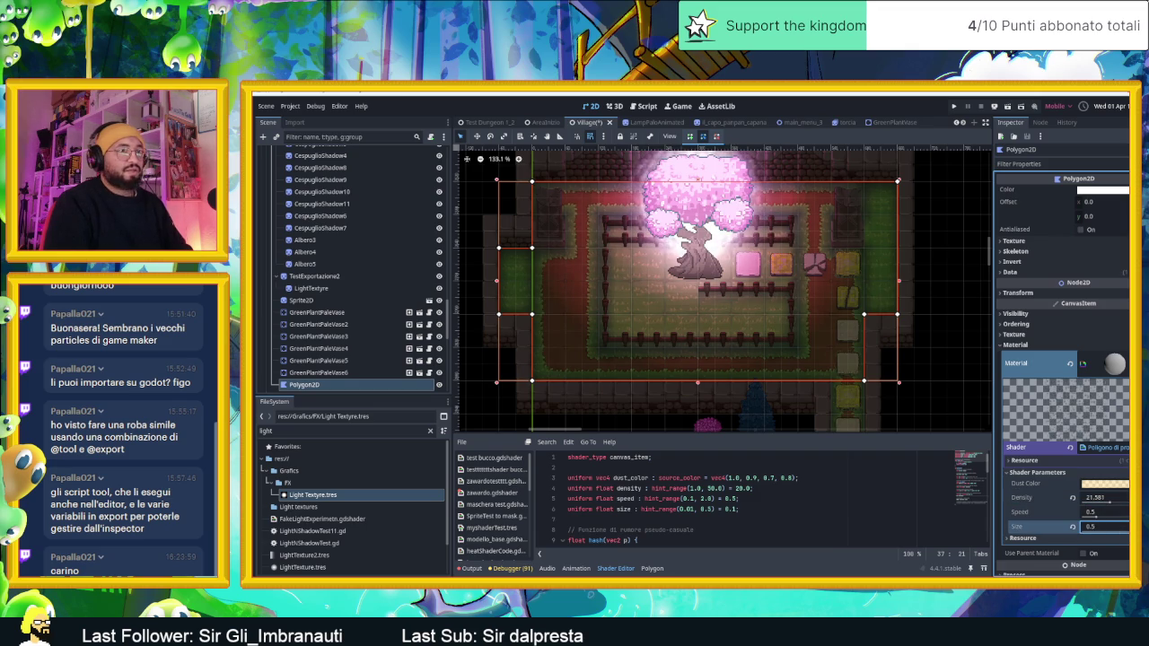
{"action": "left_click_drag", "start_coordinate": [1098, 517], "coordinate": [1113, 528]}
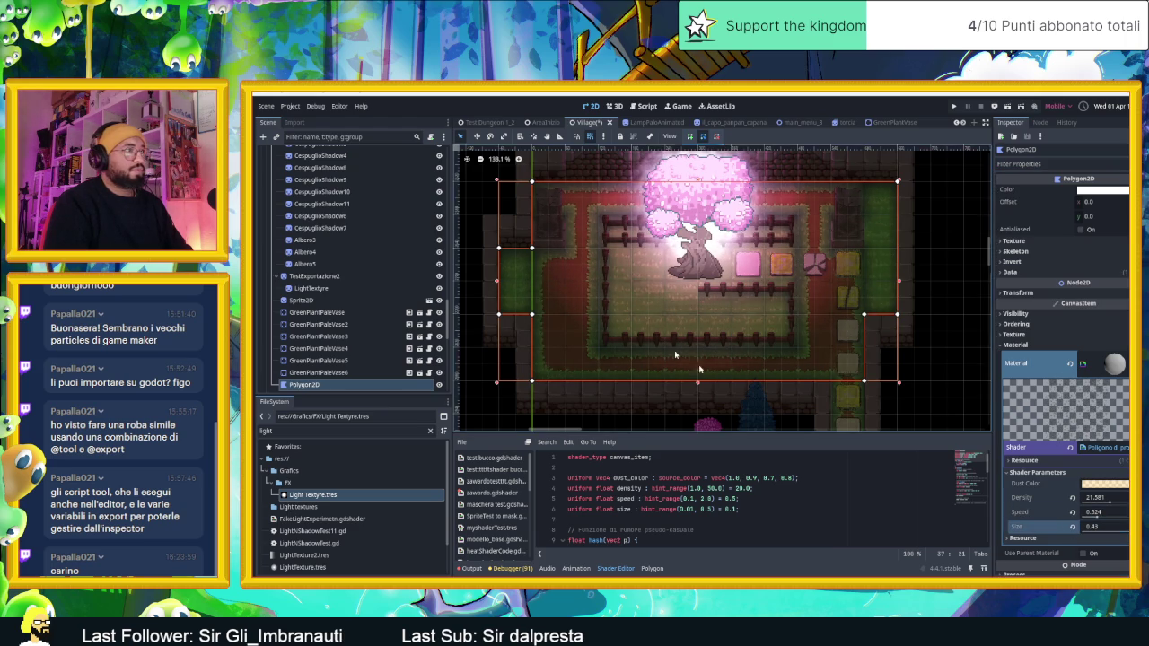
{"action": "scroll", "coordinate": [783, 408], "scroll_direction": "up", "scroll_amount": 3}
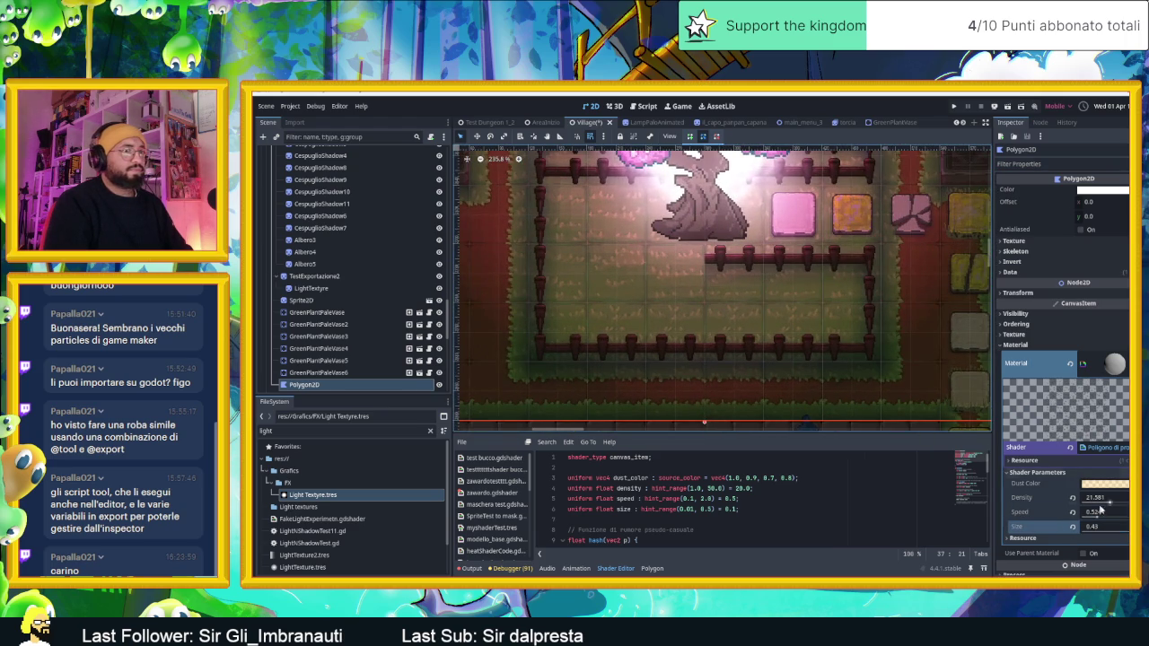
{"action": "left_click_drag", "start_coordinate": [1122, 532], "coordinate": [1111, 532]}
{"action": "scroll", "coordinate": [658, 249], "scroll_direction": "down", "scroll_amount": 5}
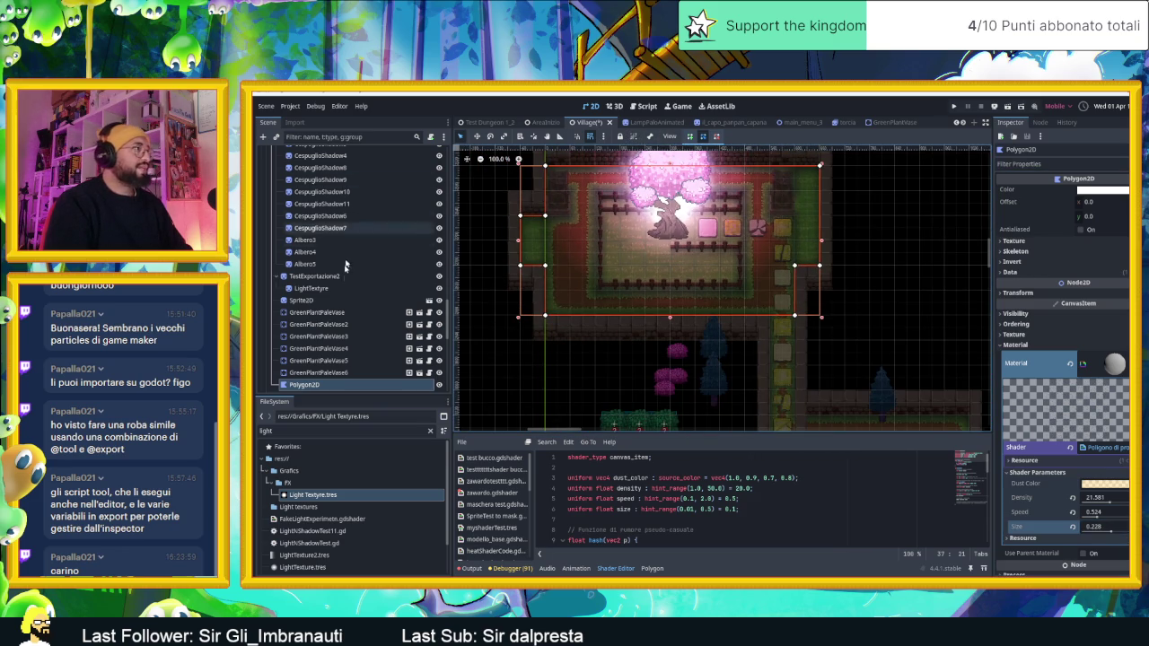
Step: Move the Polygon2D down over the row of plant pots
{"action": "left_click", "coordinate": [477, 137]}
{"action": "mouse_move", "coordinate": [830, 247]}
{"action": "left_mouse_down"}
{"action": "mouse_move", "coordinate": [903, 374]}
{"action": "mouse_move", "coordinate": [879, 329]}
{"action": "mouse_move", "coordinate": [693, 194]}
{"action": "mouse_move", "coordinate": [876, 333]}
{"action": "mouse_move", "coordinate": [865, 310]}
{"action": "mouse_move", "coordinate": [818, 321]}
{"action": "left_mouse_up"}
{"action": "scroll", "coordinate": [752, 316], "scroll_direction": "up", "scroll_amount": 3}
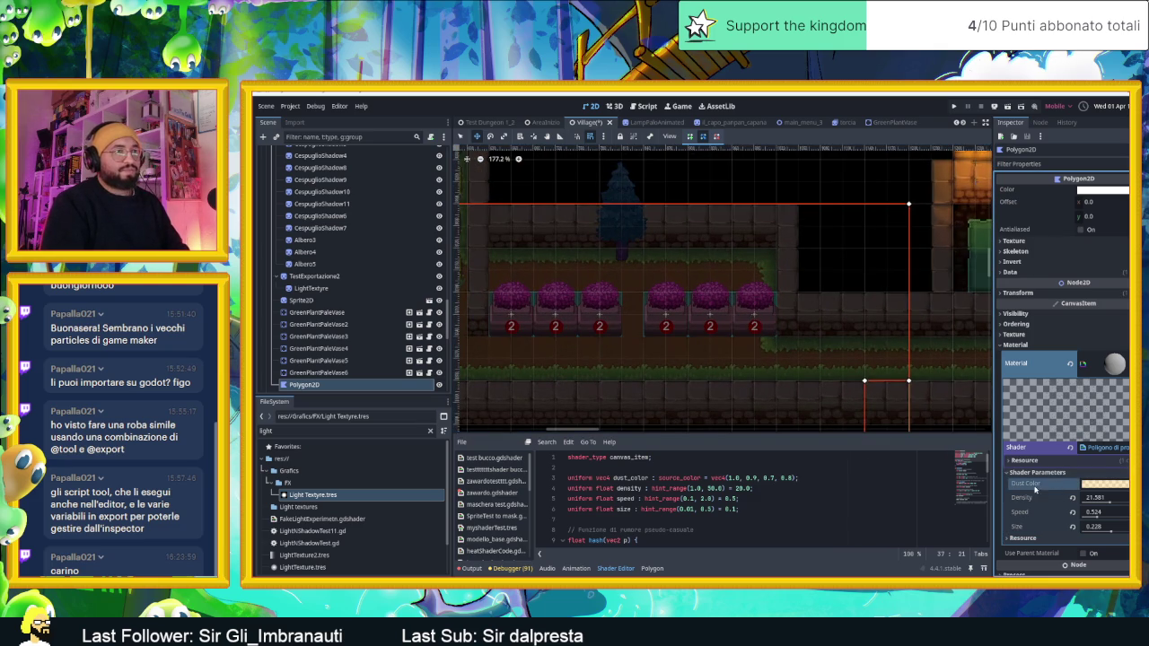
Step: Set the Dust Color to a fully opaque red-orange, hex ff4d0a
{"action": "left_click", "coordinate": [1102, 484]}
{"action": "type", "text": "ff4d0acc"}
{"action": "key", "text": "Return"}
{"action": "left_click", "coordinate": [1124, 422]}
{"action": "left_click", "coordinate": [1028, 486]}
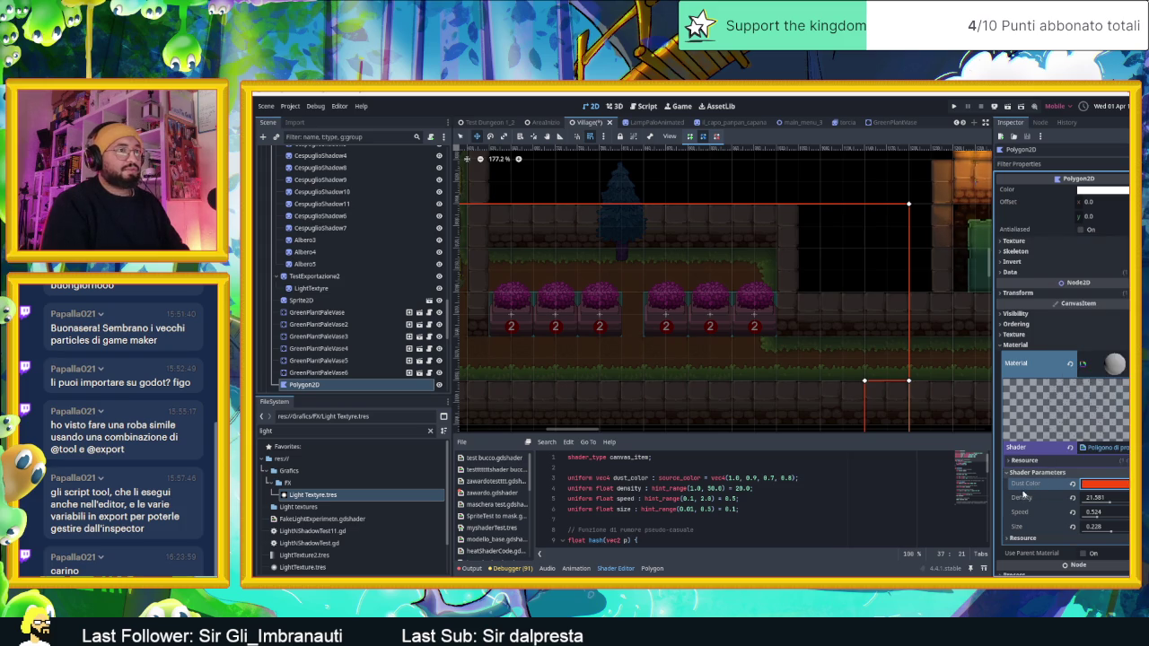
Step: Lower the dust Density to about 6.194
{"action": "scroll", "coordinate": [795, 348], "scroll_direction": "up", "scroll_amount": 3}
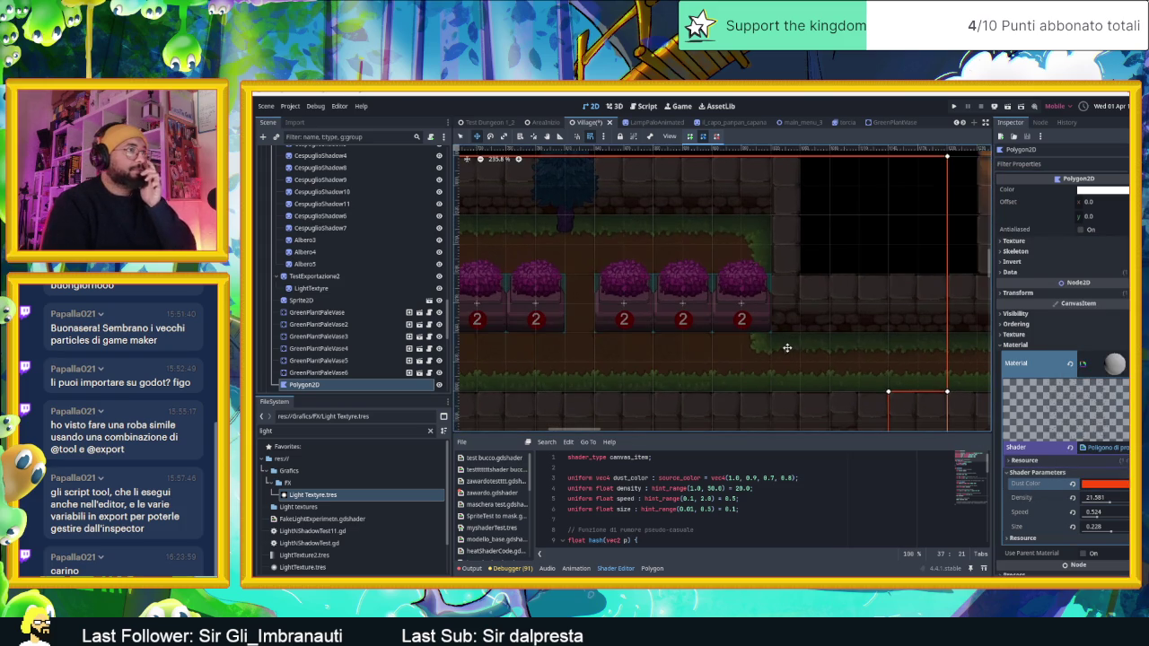
{"action": "scroll", "coordinate": [800, 346], "scroll_direction": "up", "scroll_amount": 2}
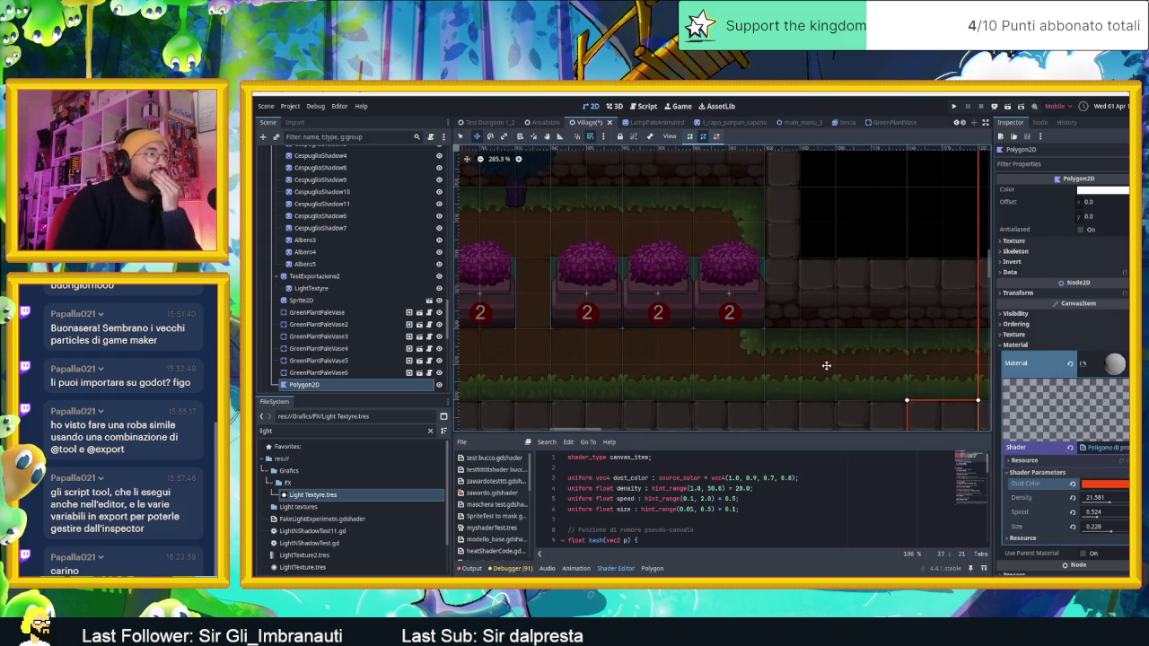
{"action": "scroll", "coordinate": [824, 364], "scroll_direction": "up", "scroll_amount": 2}
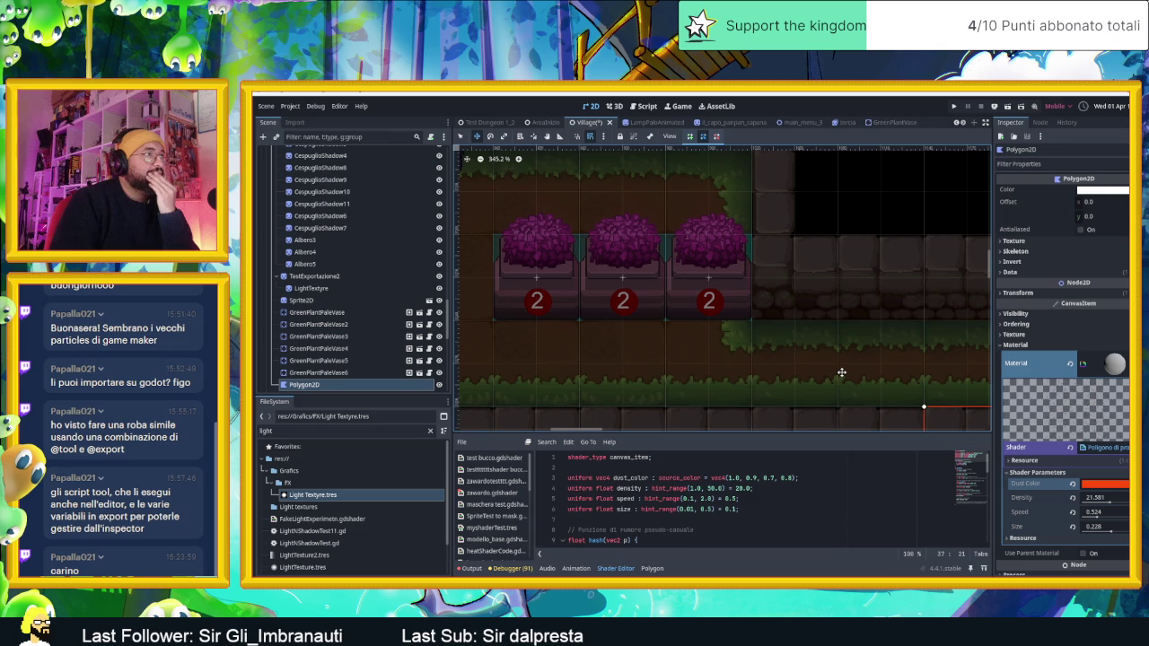
{"action": "mouse_move", "coordinate": [1110, 505]}
{"action": "left_mouse_down"}
{"action": "mouse_move", "coordinate": [1122, 505]}
{"action": "mouse_move", "coordinate": [1084, 504]}
{"action": "left_mouse_up"}
{"action": "scroll", "coordinate": [679, 291], "scroll_direction": "down", "scroll_amount": 5}
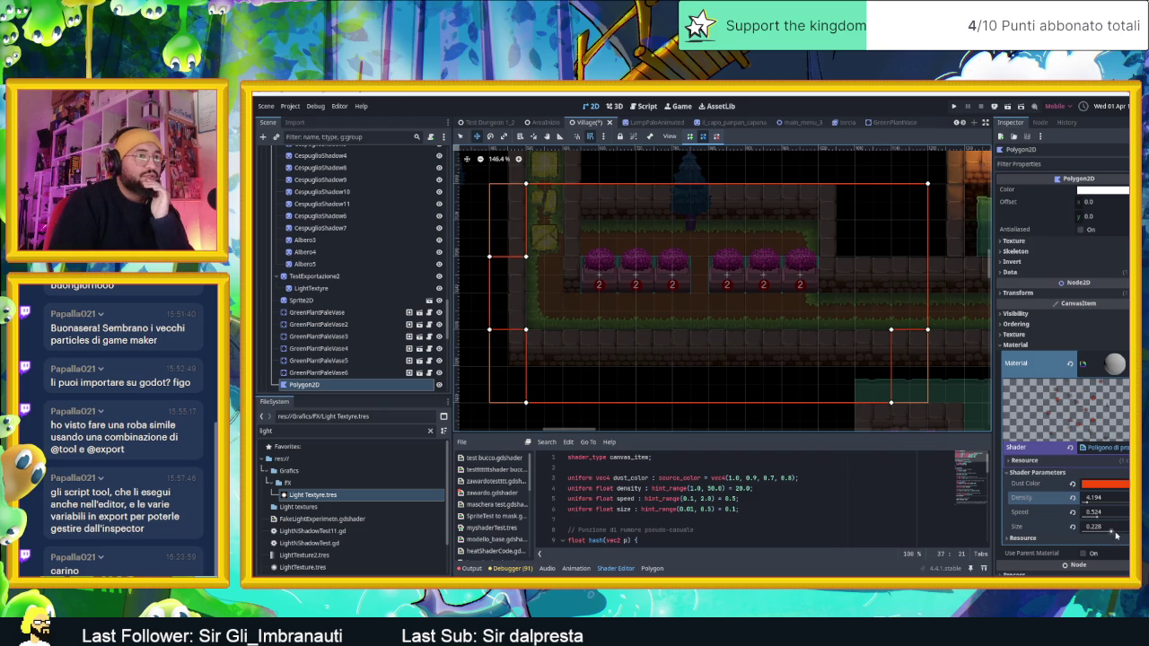
Step: Try a dust Size of 0.5, then reduce it to 0.298 while toggling grid snapping
{"action": "left_click", "coordinate": [1117, 532]}
{"action": "type", "text": "0.5"}
{"action": "key", "text": "Return"}
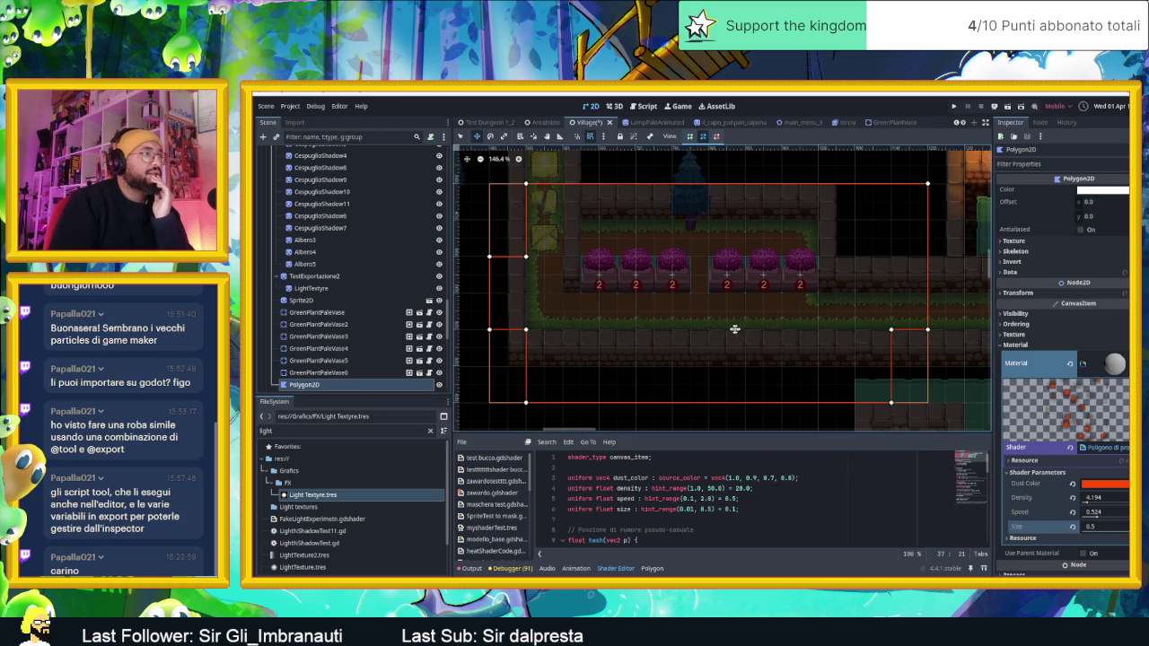
{"action": "left_click", "coordinate": [590, 137]}
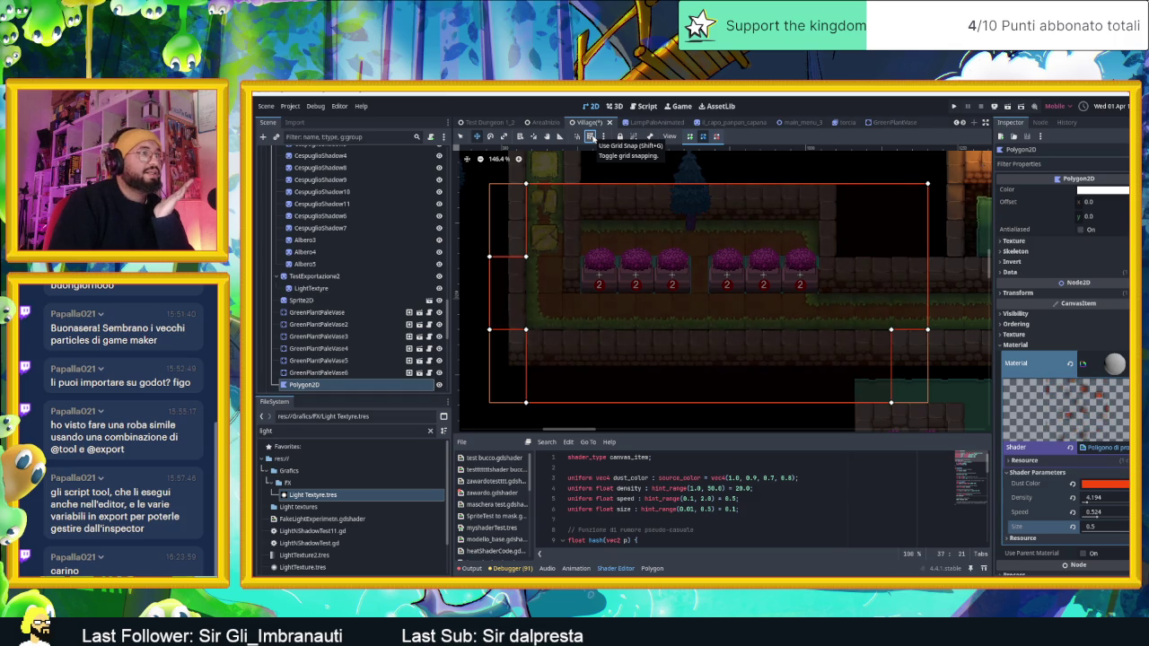
{"action": "left_click", "coordinate": [590, 136]}
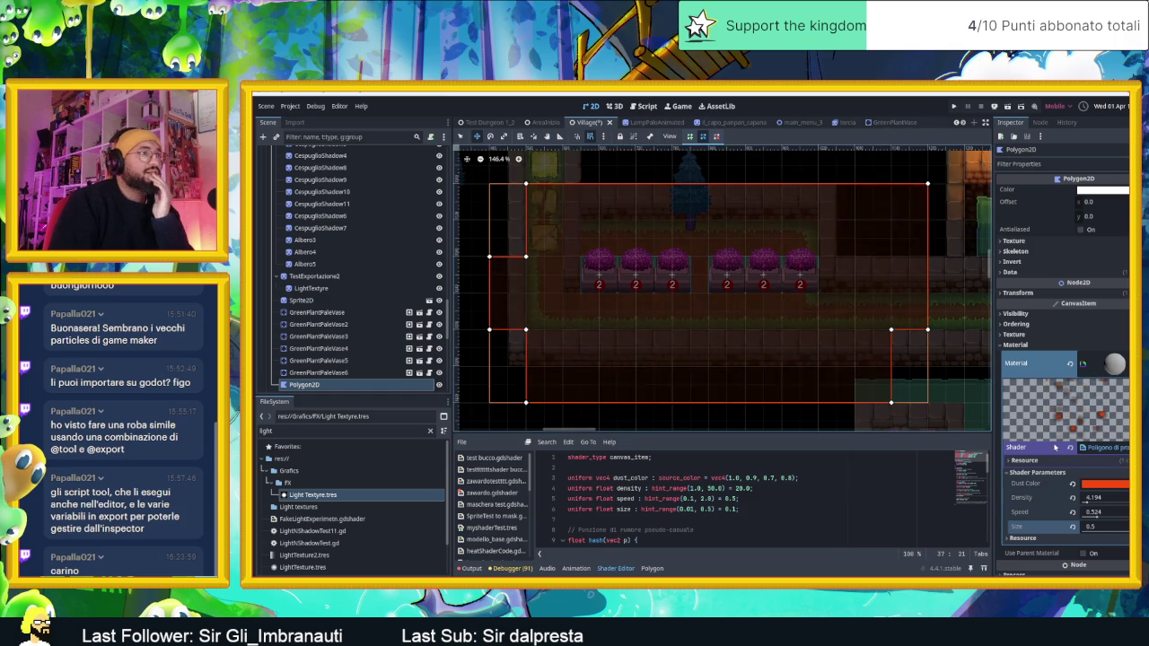
{"action": "left_click_drag", "start_coordinate": [1102, 528], "coordinate": [1080, 528]}
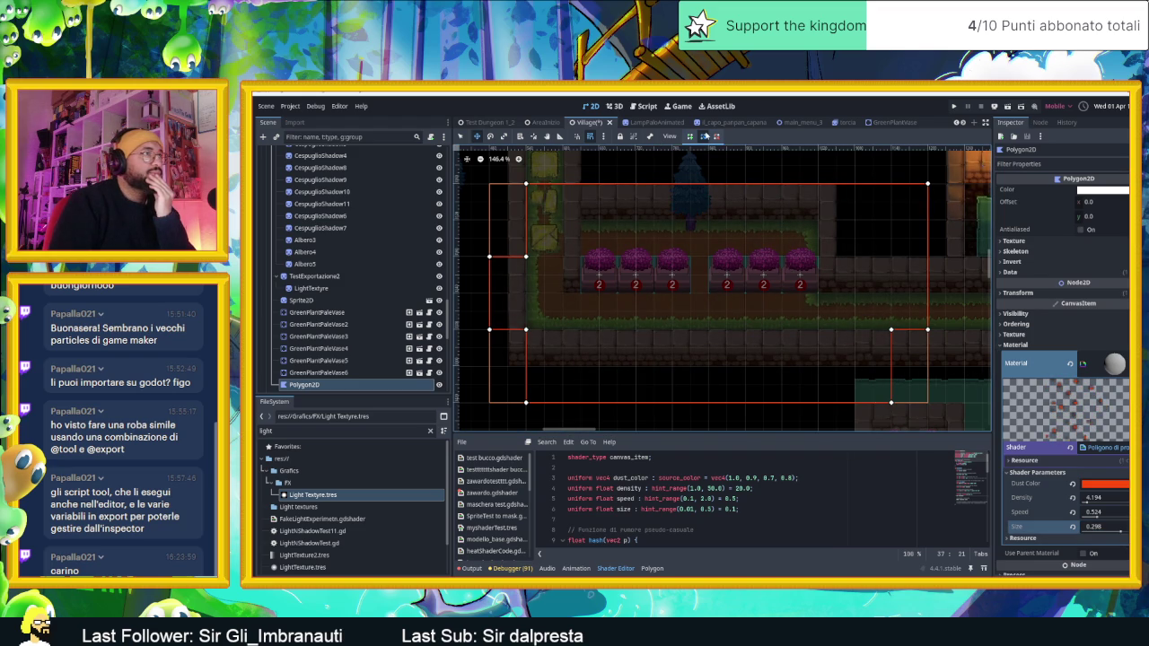
{"action": "left_click", "coordinate": [592, 137]}
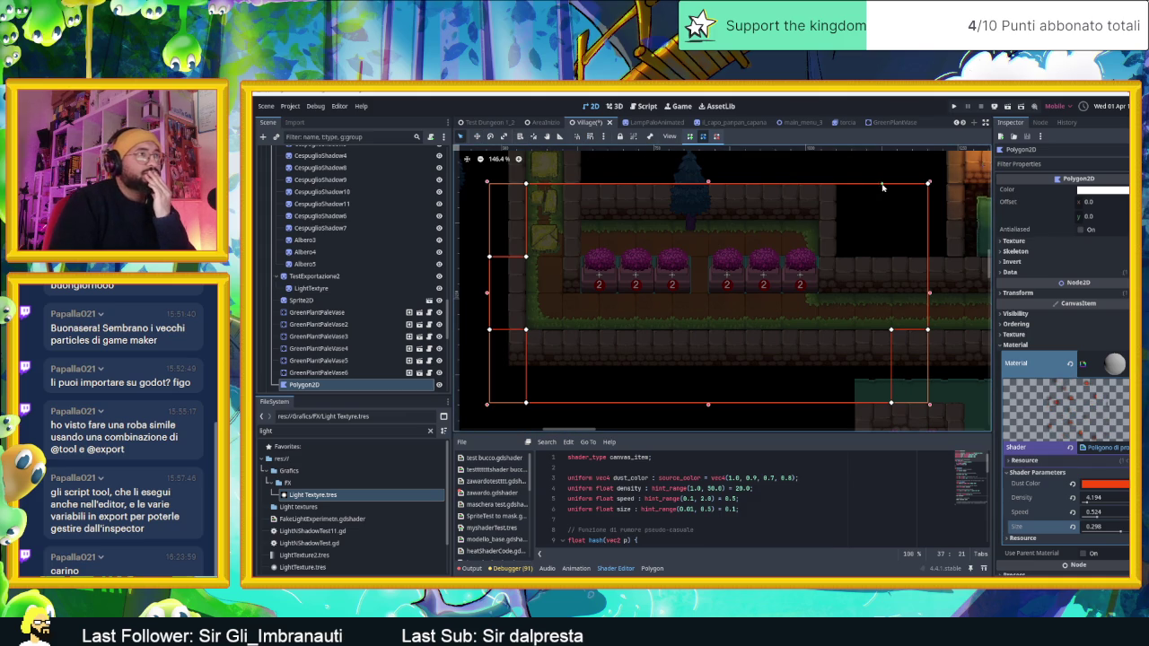
Step: Nudge the dust Polygon2D slightly up and to the left over the vase row
{"action": "left_click", "coordinate": [706, 137]}
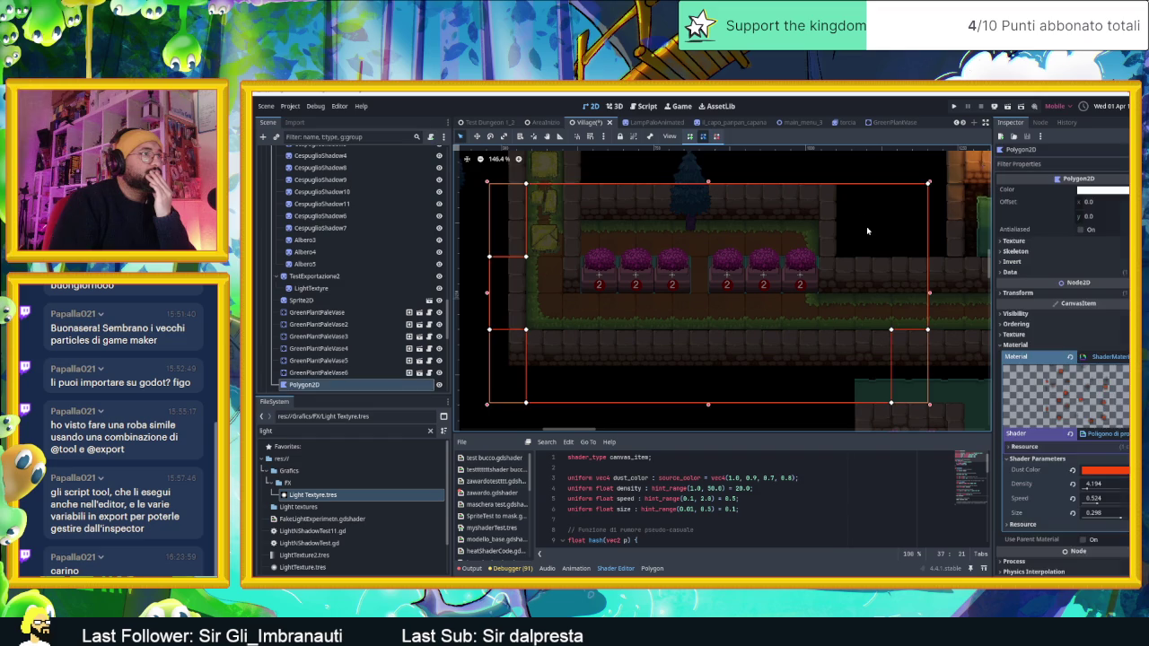
{"action": "scroll", "coordinate": [768, 278], "scroll_direction": "up", "scroll_amount": 3}
{"action": "scroll", "coordinate": [768, 278], "scroll_direction": "down", "scroll_amount": 10}
{"action": "scroll", "coordinate": [769, 299], "scroll_direction": "down", "scroll_amount": 3}
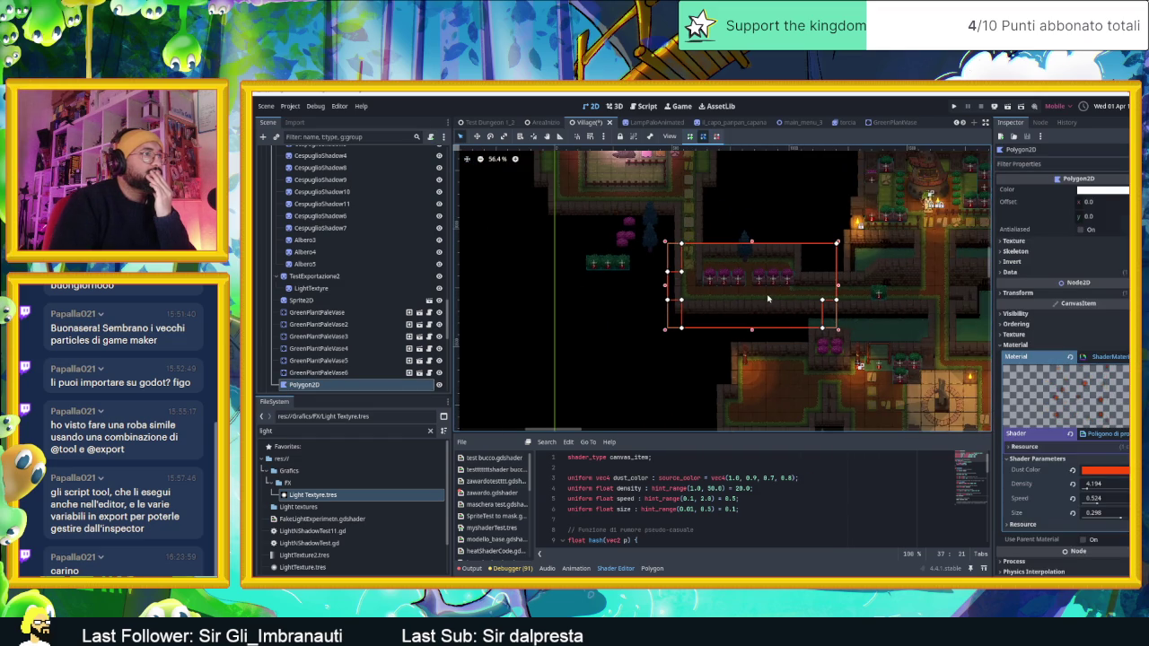
{"action": "scroll", "coordinate": [768, 299], "scroll_direction": "up", "scroll_amount": 15}
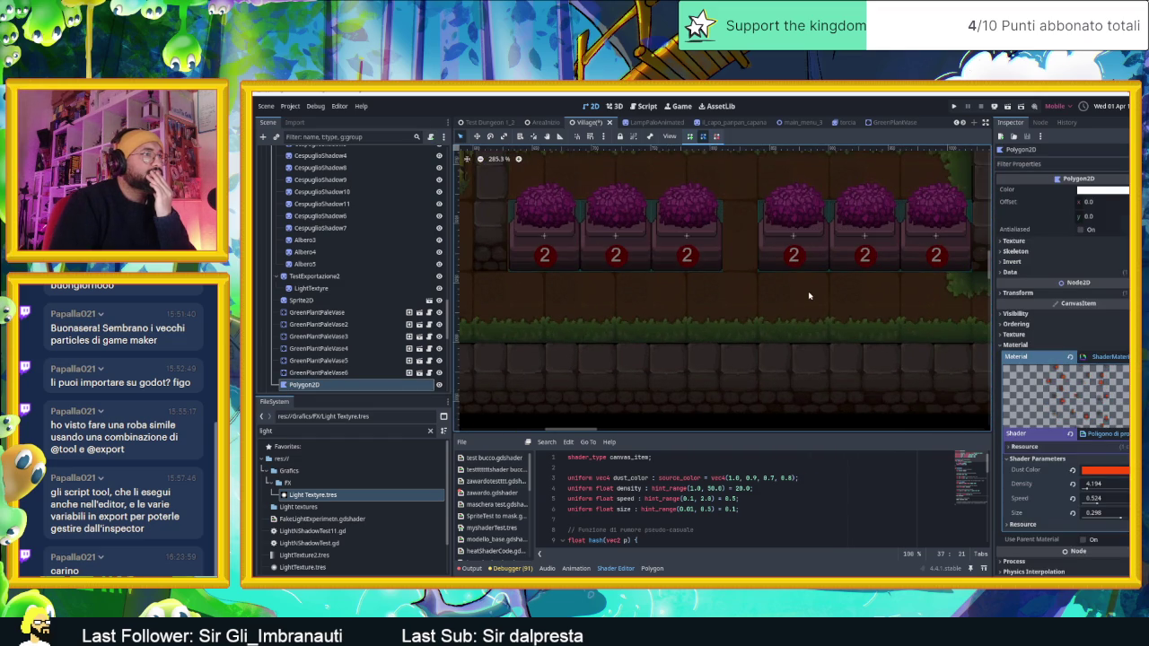
{"action": "scroll", "coordinate": [809, 295], "scroll_direction": "down", "scroll_amount": 9}
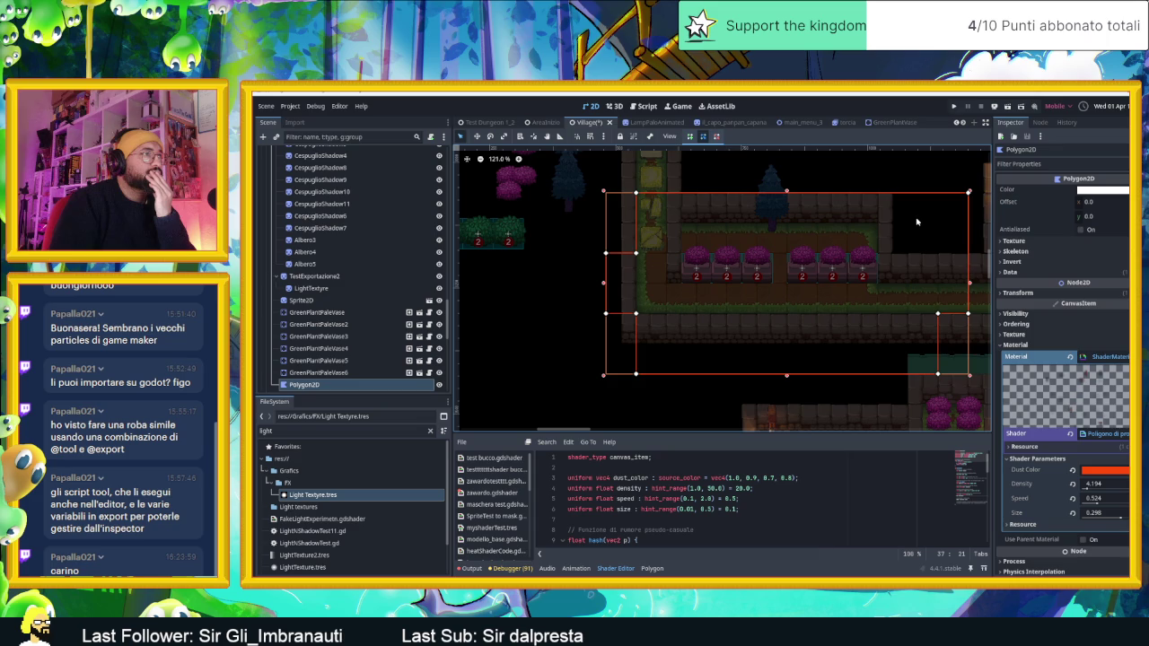
{"action": "mouse_move", "coordinate": [917, 221]}
{"action": "left_mouse_down"}
{"action": "mouse_move", "coordinate": [889, 229]}
{"action": "mouse_move", "coordinate": [909, 212]}
{"action": "left_mouse_up"}
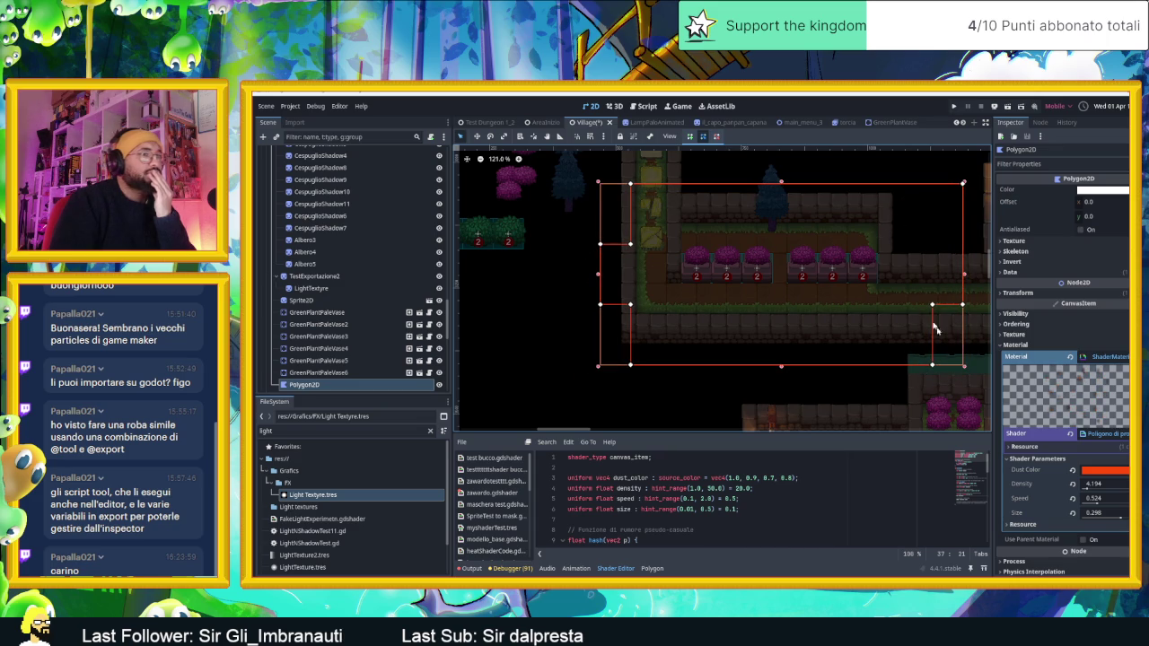
Step: Check the Dust Color picker without changes, then raise dust Density to about 46.6
{"action": "left_click", "coordinate": [1111, 473]}
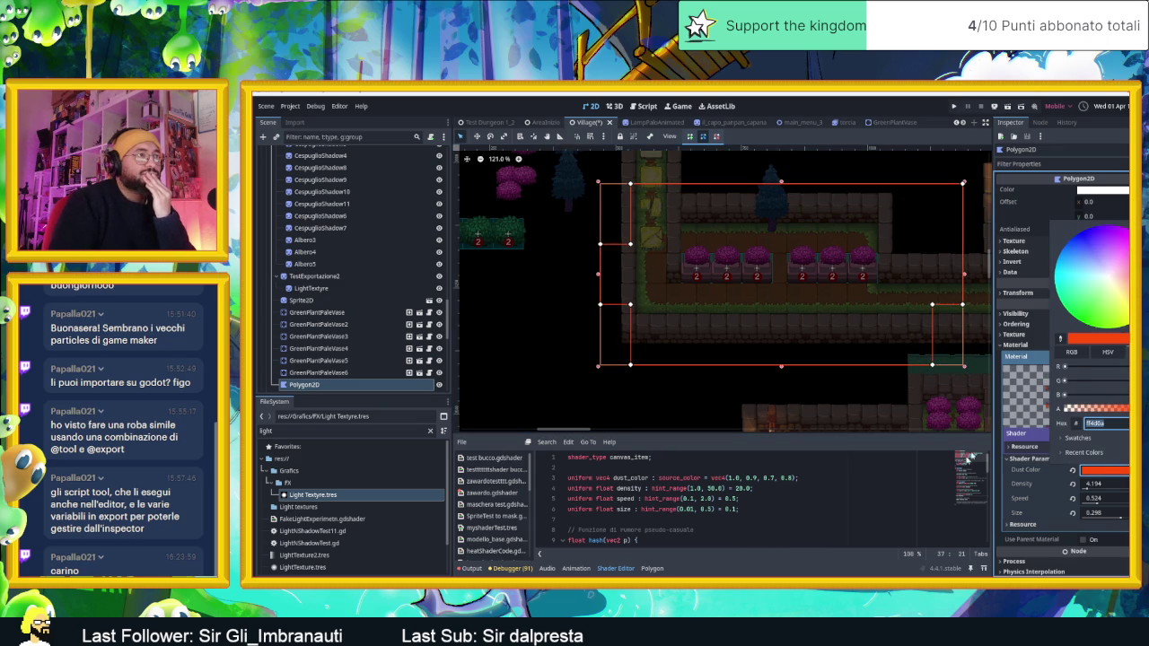
{"action": "left_click", "coordinate": [843, 387]}
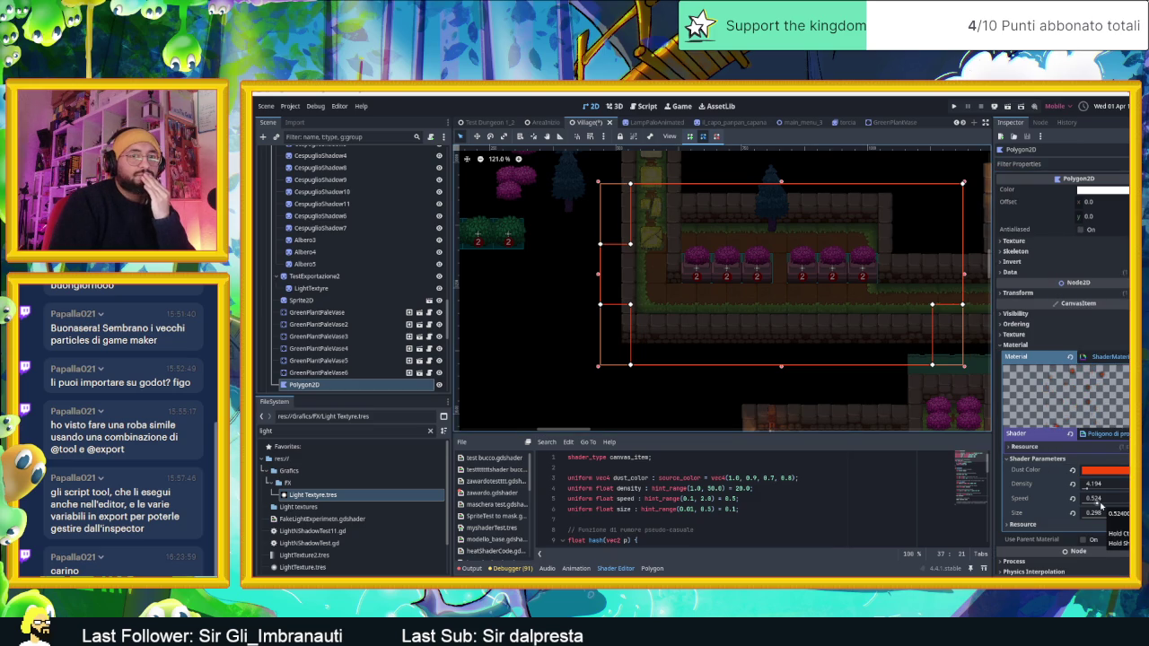
{"action": "left_click_drag", "start_coordinate": [1095, 484], "coordinate": [1130, 484]}
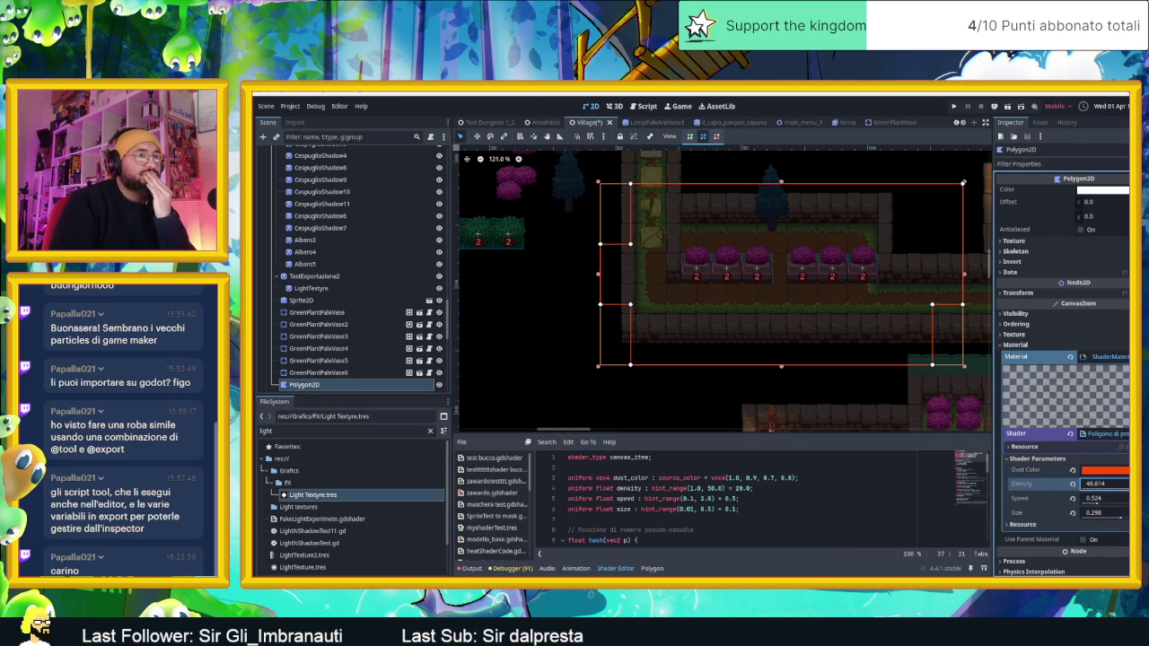
Step: Reset the dust Density and lower it to about 1.665
{"action": "left_click", "coordinate": [1072, 484]}
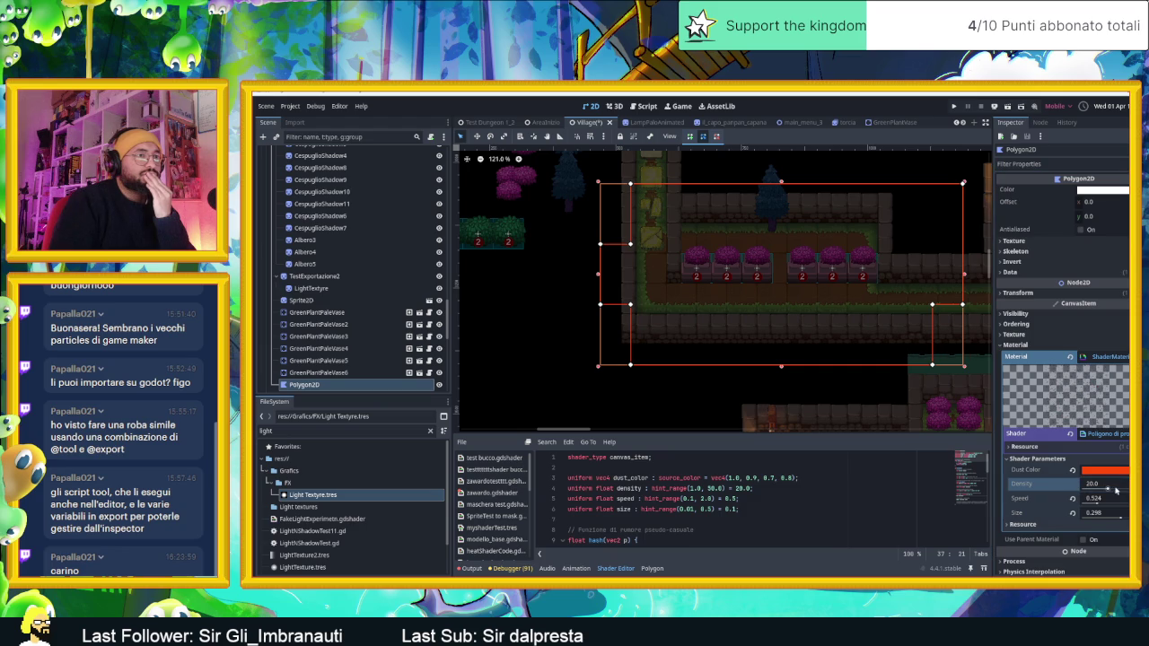
{"action": "left_click_drag", "start_coordinate": [1106, 487], "coordinate": [1082, 485]}
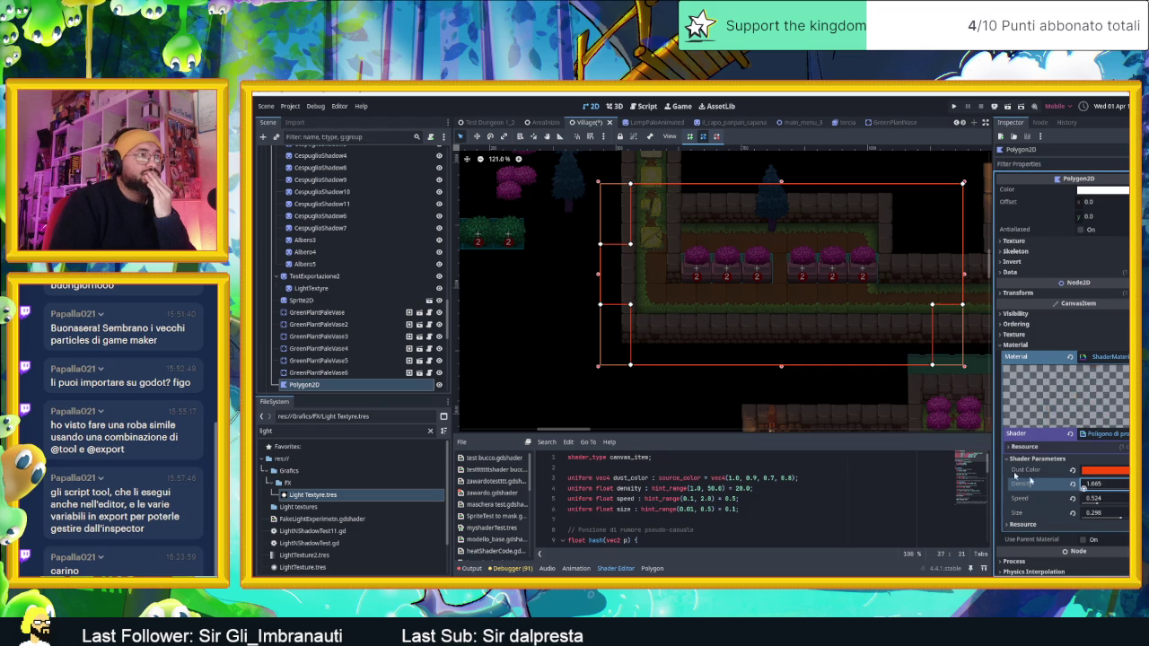
{"action": "scroll", "coordinate": [820, 361], "scroll_direction": "up", "scroll_amount": 5}
{"action": "left_click", "coordinate": [820, 401]}
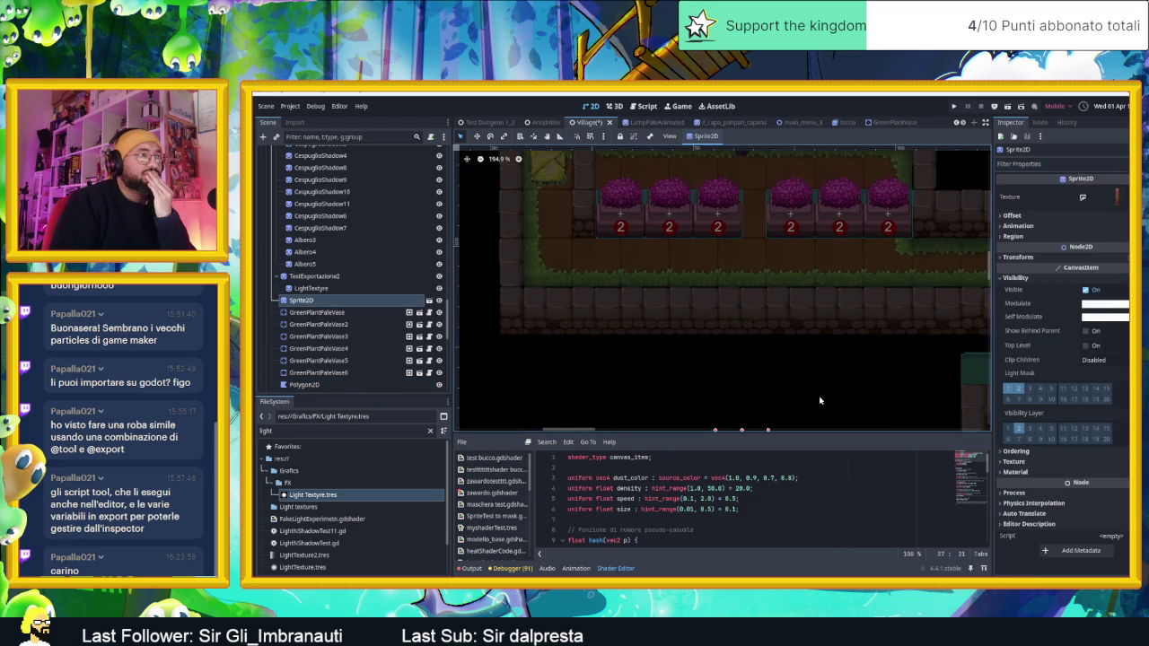
{"action": "left_click", "coordinate": [803, 343]}
{"action": "scroll", "coordinate": [826, 323], "scroll_direction": "down", "scroll_amount": 3}
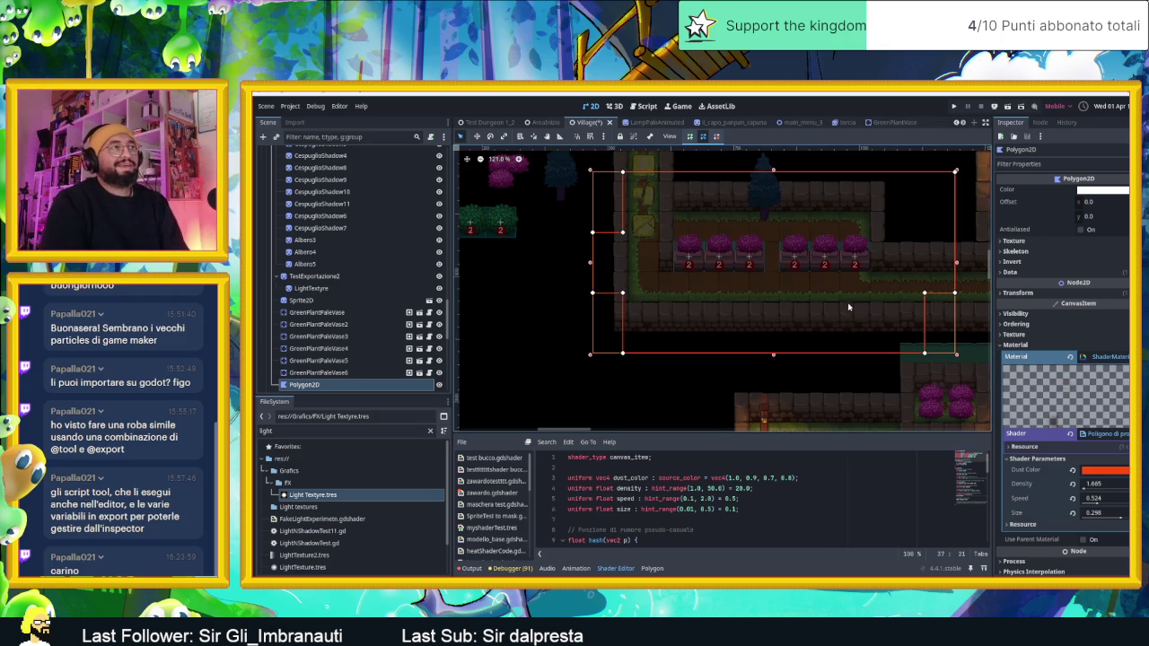
{"action": "scroll", "coordinate": [849, 308], "scroll_direction": "up", "scroll_amount": 2}
{"action": "scroll", "coordinate": [818, 291], "scroll_direction": "down", "scroll_amount": 2}
{"action": "scroll", "coordinate": [818, 291], "scroll_direction": "up", "scroll_amount": 4}
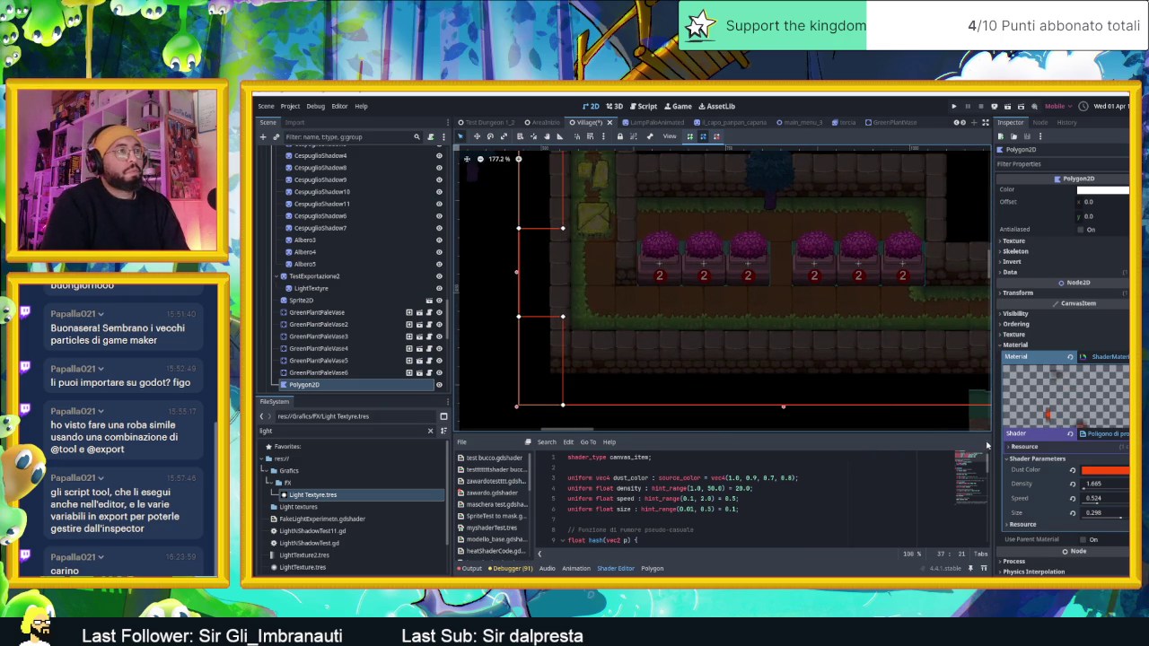
{"action": "scroll", "coordinate": [826, 323], "scroll_direction": "down", "scroll_amount": 1}
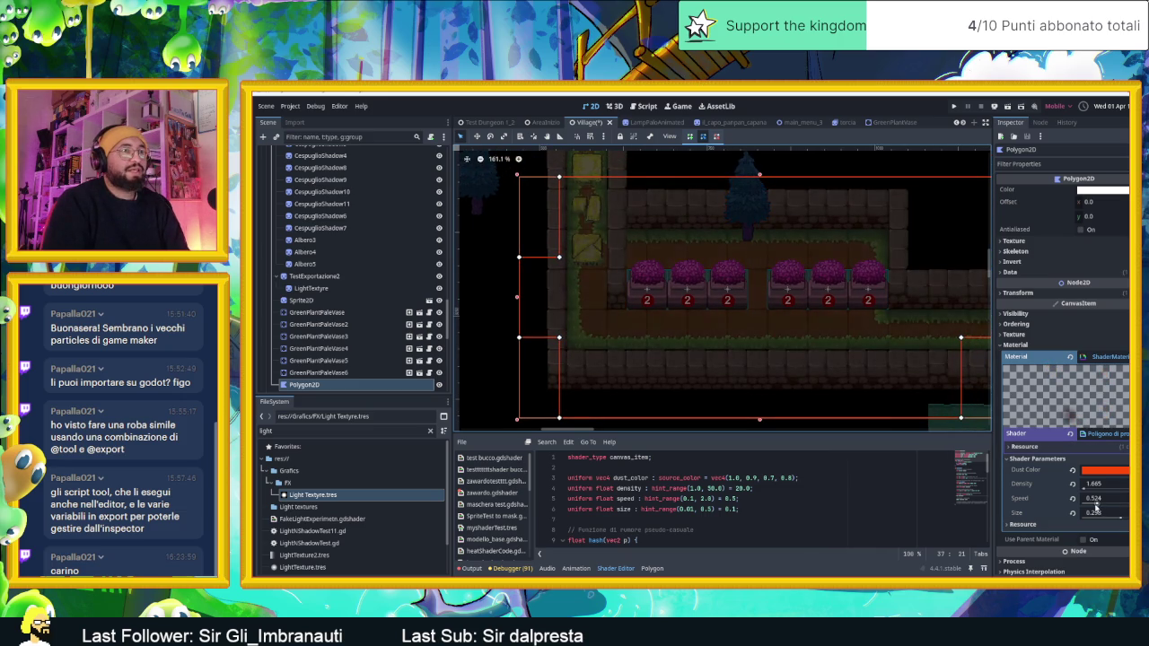
Step: Slow the dust Speed down to 0.414
{"action": "left_click", "coordinate": [1095, 506]}
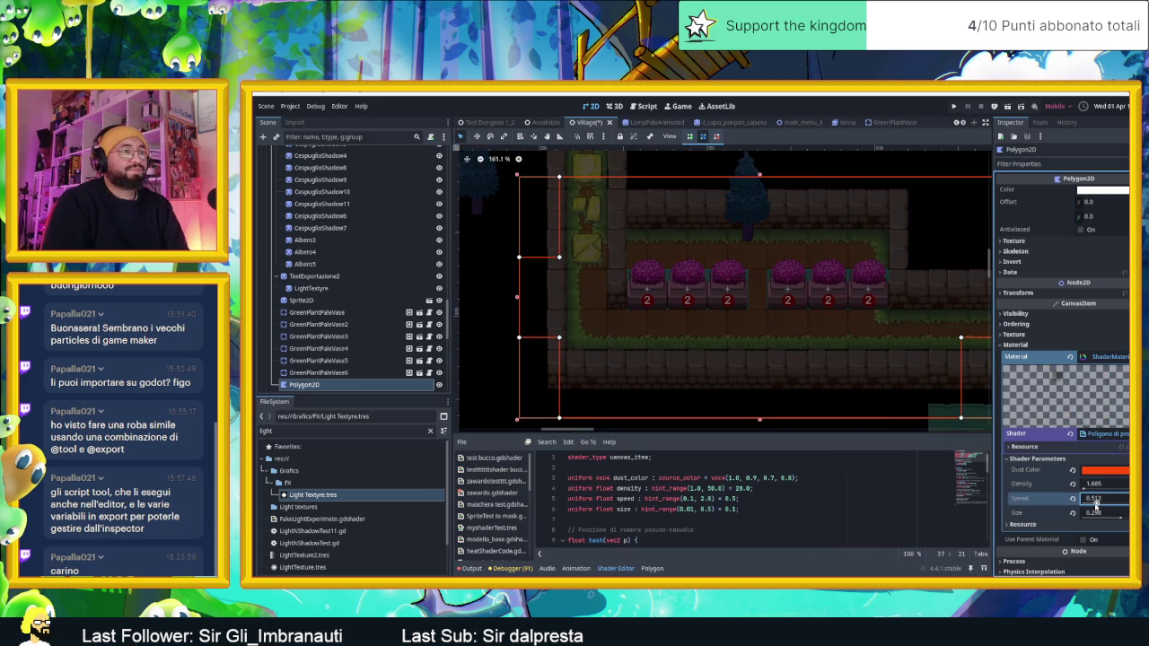
{"action": "left_click_drag", "start_coordinate": [1095, 505], "coordinate": [1101, 494]}
{"action": "scroll", "coordinate": [837, 346], "scroll_direction": "down", "scroll_amount": 3}
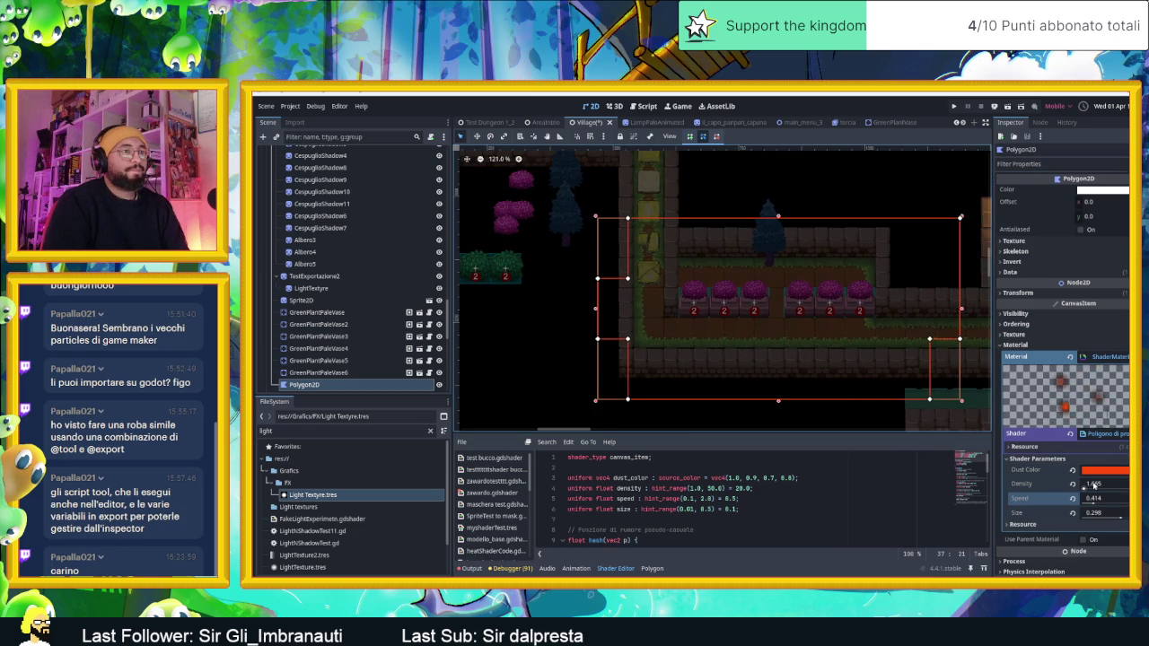
Step: Drag the dust Density up to 14.866 and the Size up to 0.5
{"action": "left_click_drag", "start_coordinate": [1095, 486], "coordinate": [1118, 486]}
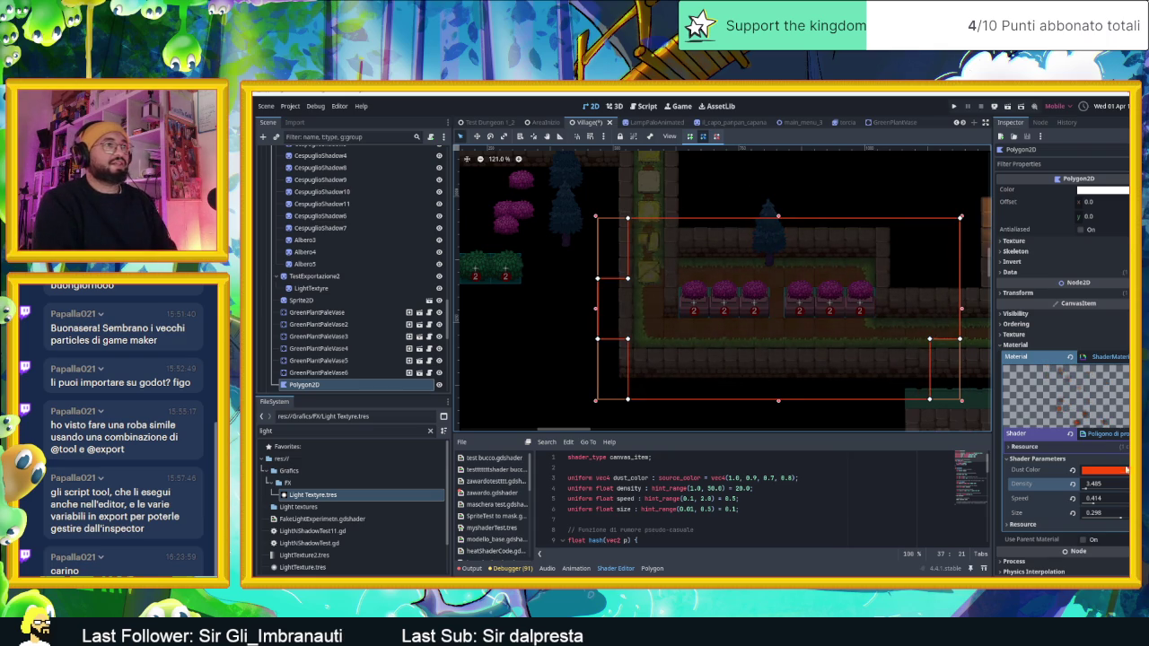
{"action": "left_click_drag", "start_coordinate": [1088, 487], "coordinate": [1092, 483]}
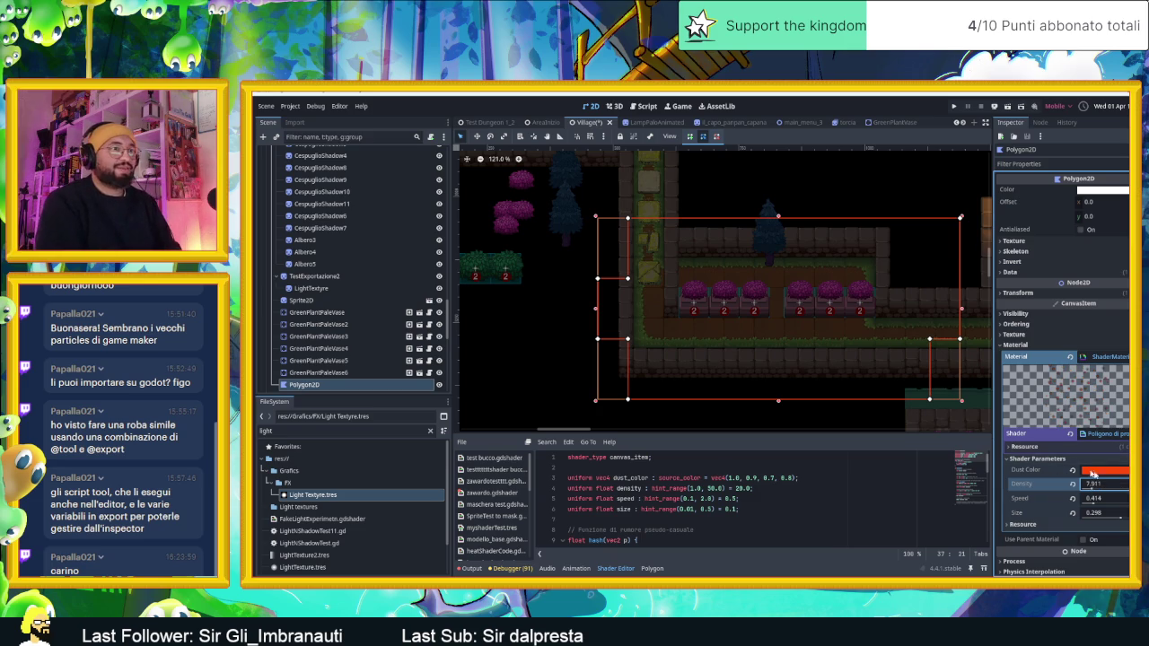
{"action": "left_click_drag", "start_coordinate": [1091, 490], "coordinate": [1096, 491]}
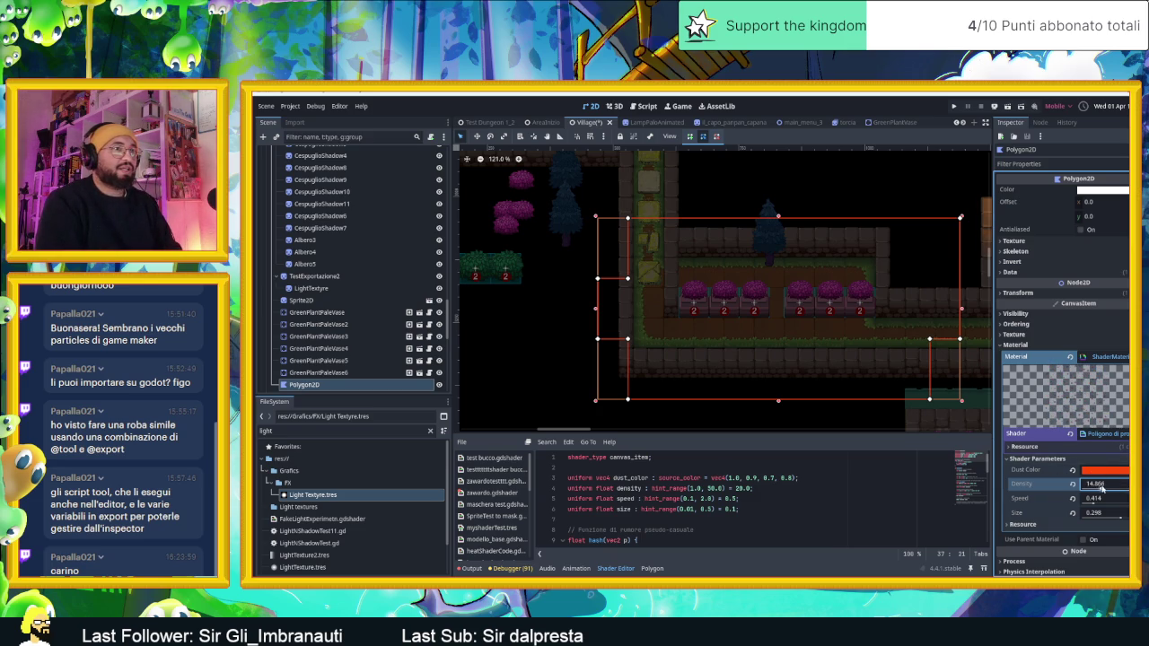
{"action": "scroll", "coordinate": [729, 323], "scroll_direction": "up", "scroll_amount": 5}
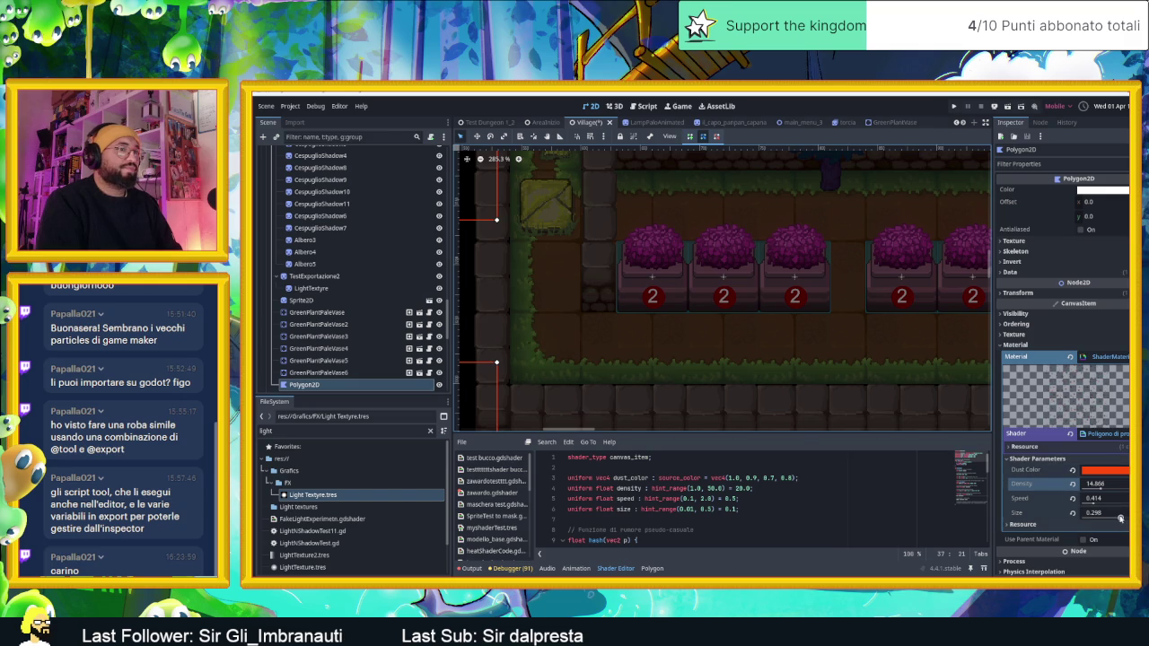
{"action": "left_click_drag", "start_coordinate": [1122, 519], "coordinate": [1123, 519]}
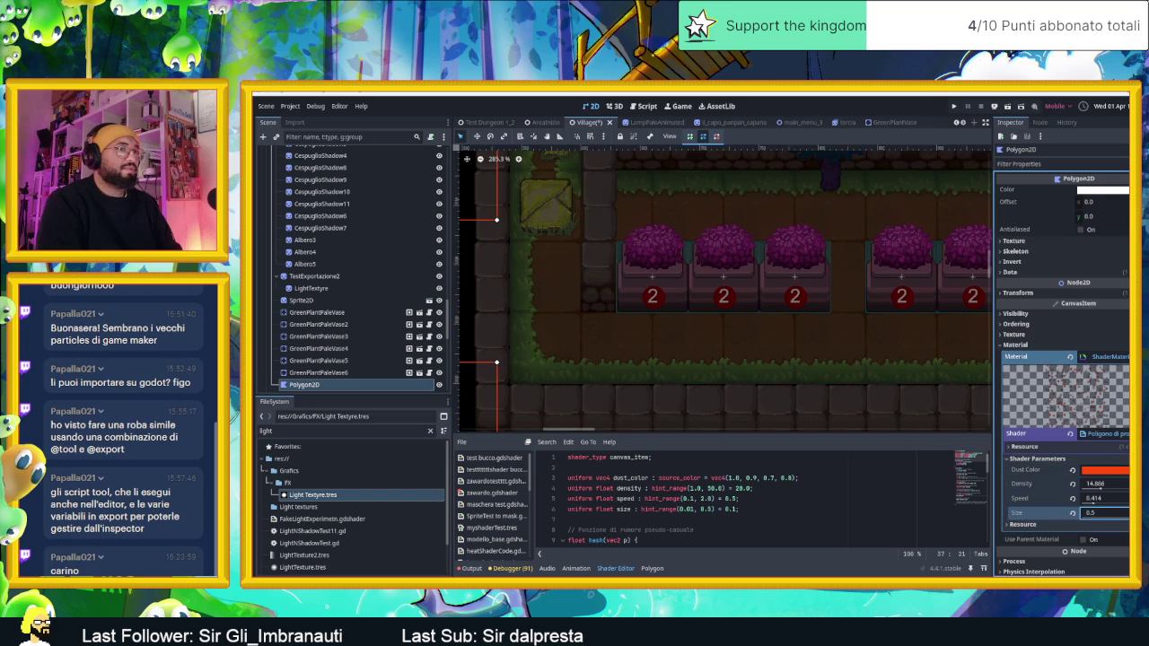
{"action": "scroll", "coordinate": [869, 379], "scroll_direction": "down", "scroll_amount": 4}
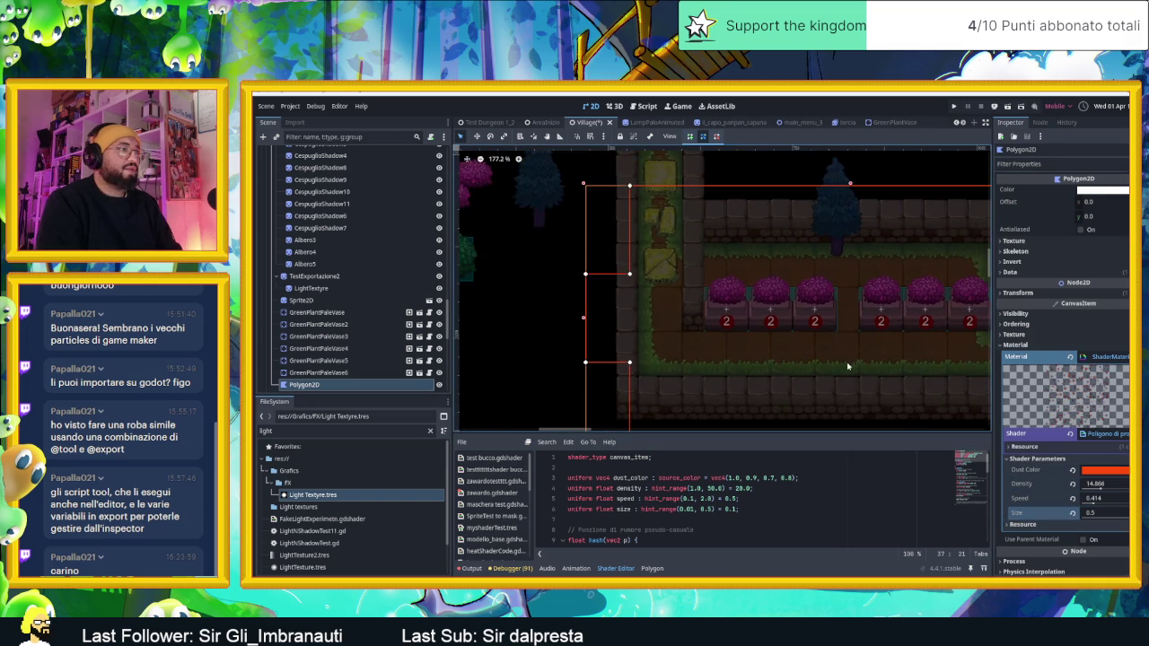
{"action": "scroll", "coordinate": [858, 377], "scroll_direction": "up", "scroll_amount": 4}
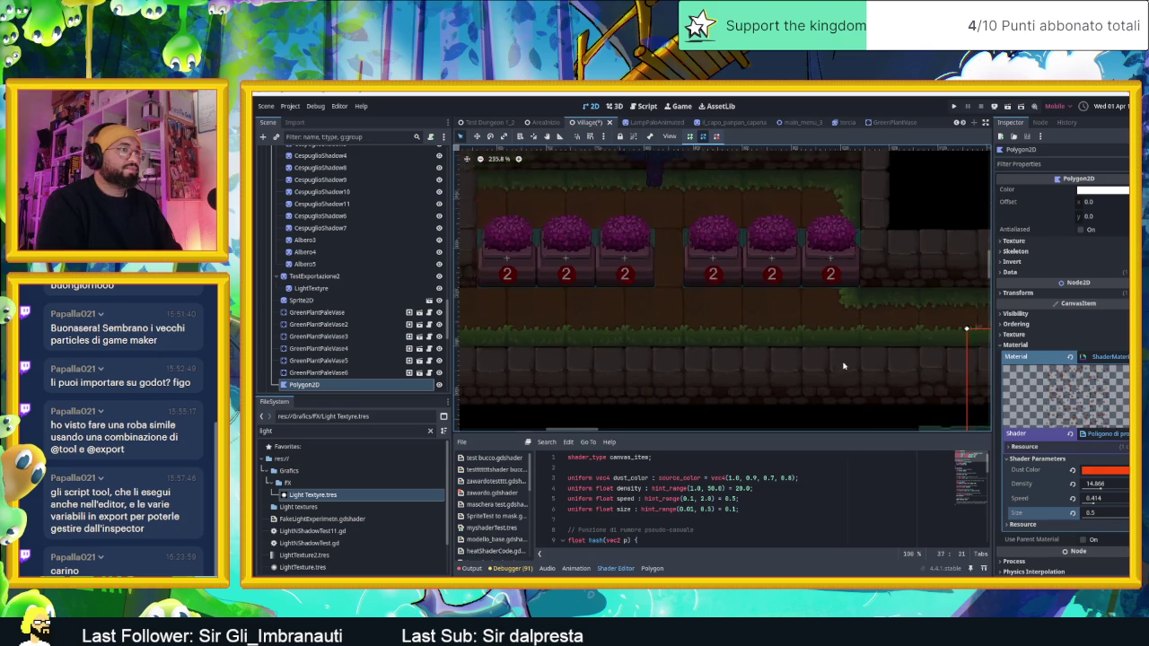
{"action": "scroll", "coordinate": [843, 366], "scroll_direction": "down", "scroll_amount": 2}
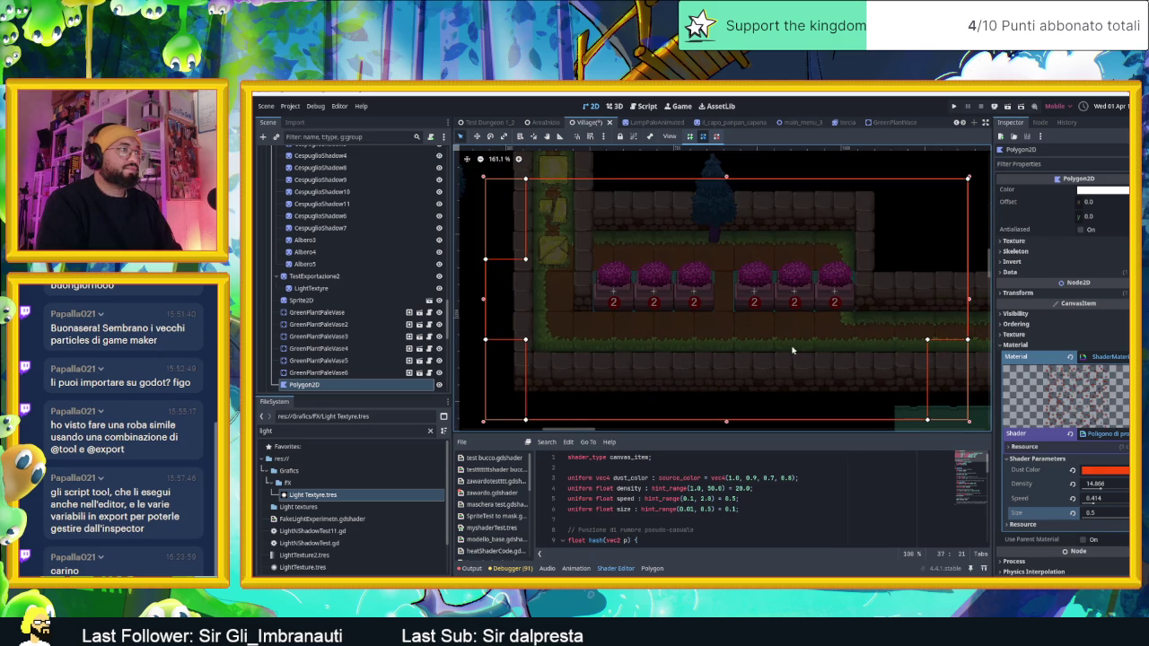
{"action": "scroll", "coordinate": [782, 344], "scroll_direction": "down", "scroll_amount": 4}
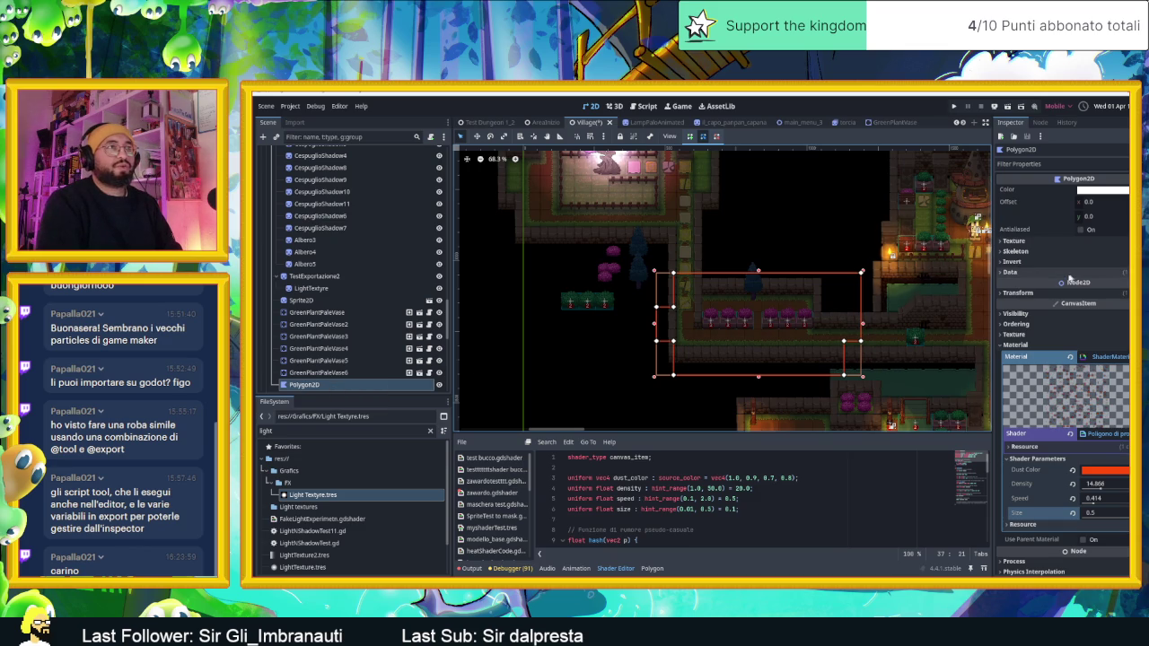
Step: Assign Light Textyre.tres as the Polygon2D's texture
{"action": "left_click", "coordinate": [1028, 242]}
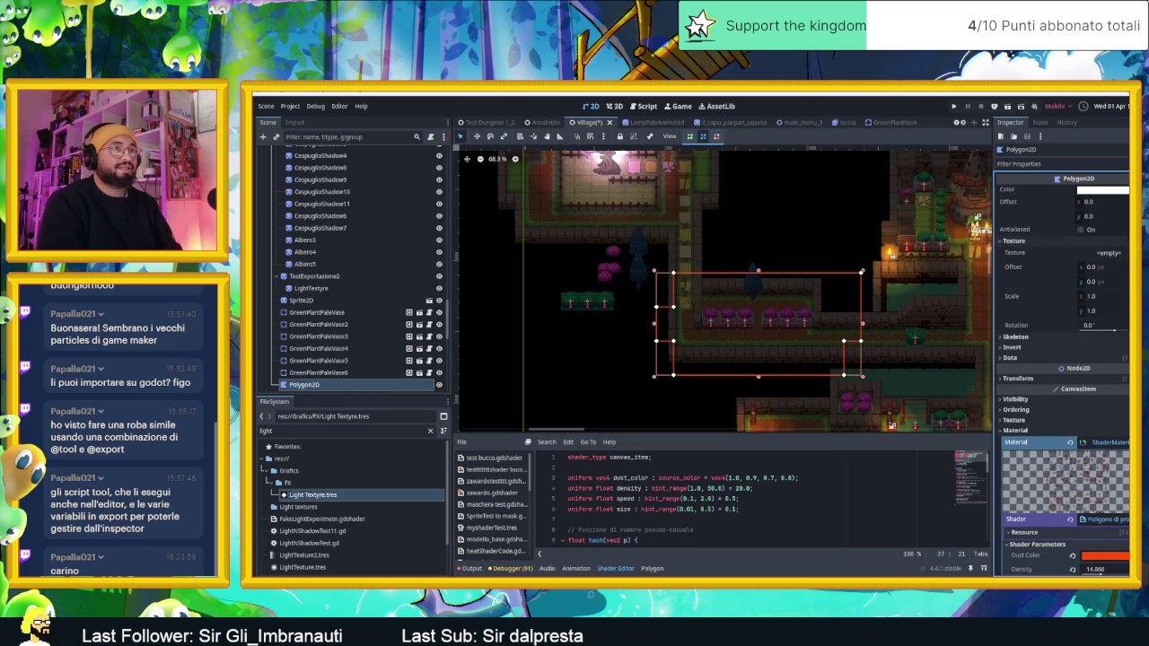
{"action": "left_click", "coordinate": [1113, 253]}
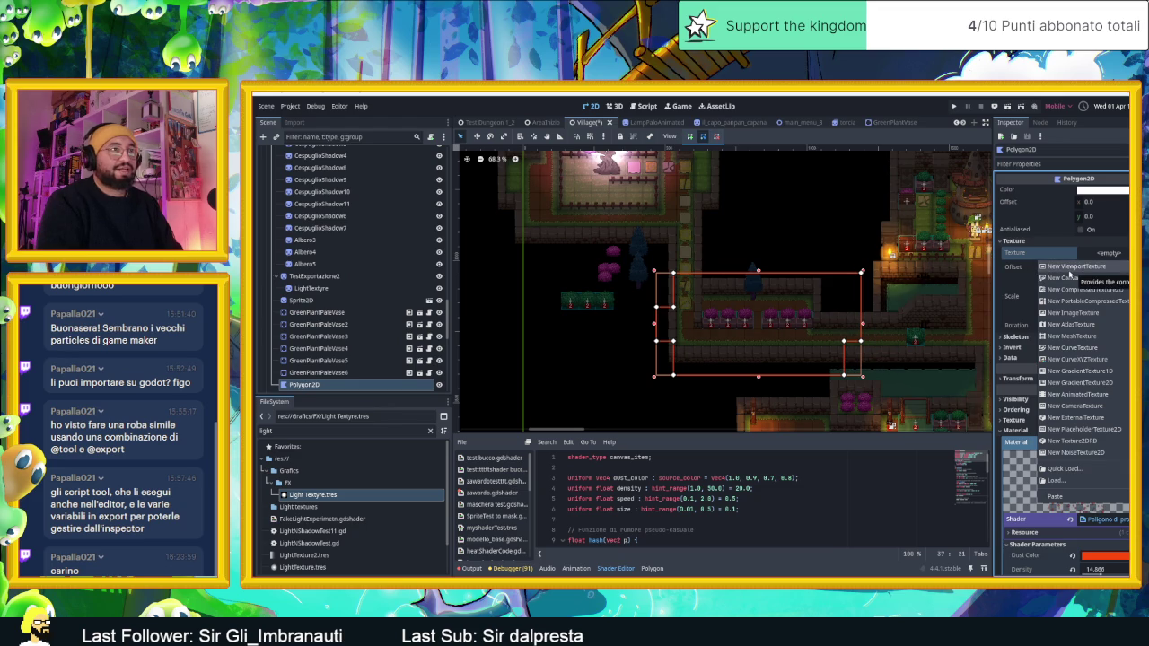
{"action": "left_click", "coordinate": [333, 493]}
{"action": "mouse_move", "coordinate": [333, 493]}
{"action": "left_mouse_down"}
{"action": "mouse_move", "coordinate": [808, 315]}
{"action": "mouse_move", "coordinate": [1120, 258]}
{"action": "left_mouse_up"}
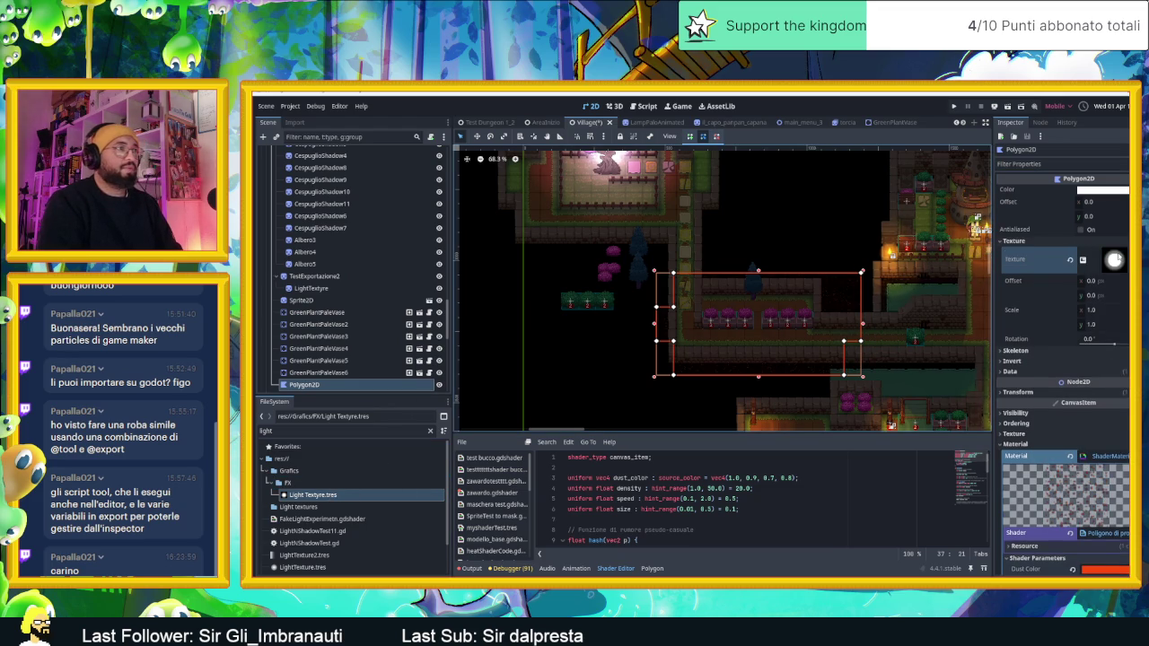
Step: Expand the Polygon2D's texture filter and repeat settings, both still Inherit
{"action": "scroll", "coordinate": [763, 339], "scroll_direction": "up", "scroll_amount": 4}
{"action": "scroll", "coordinate": [833, 322], "scroll_direction": "up", "scroll_amount": 2}
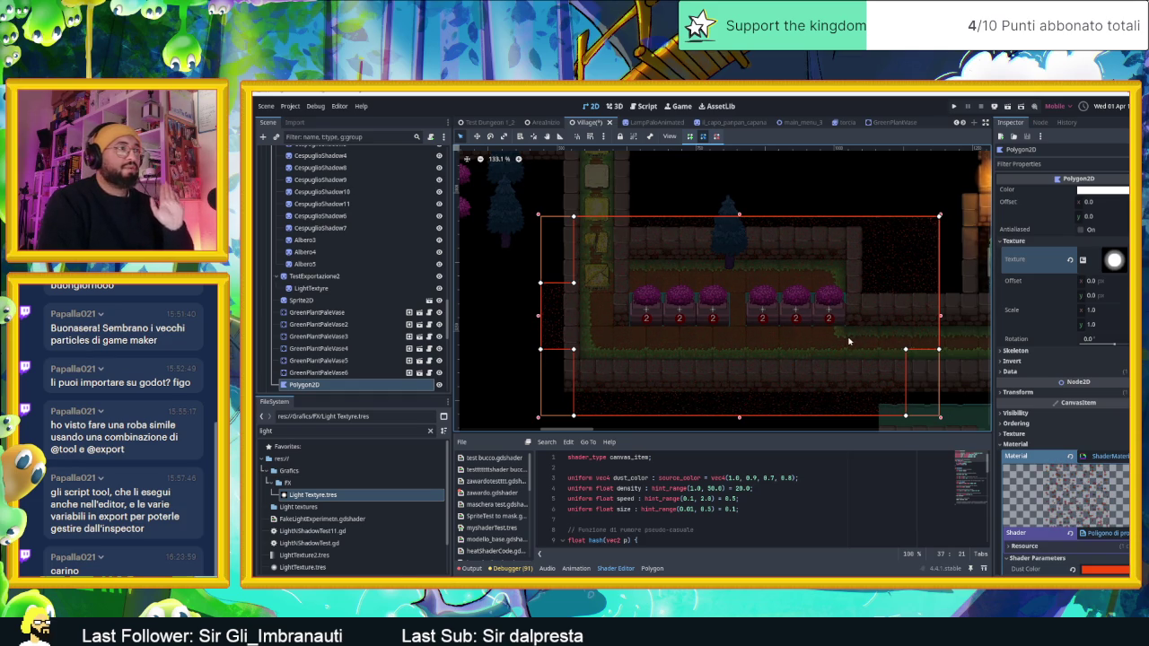
{"action": "scroll", "coordinate": [848, 340], "scroll_direction": "up", "scroll_amount": 3}
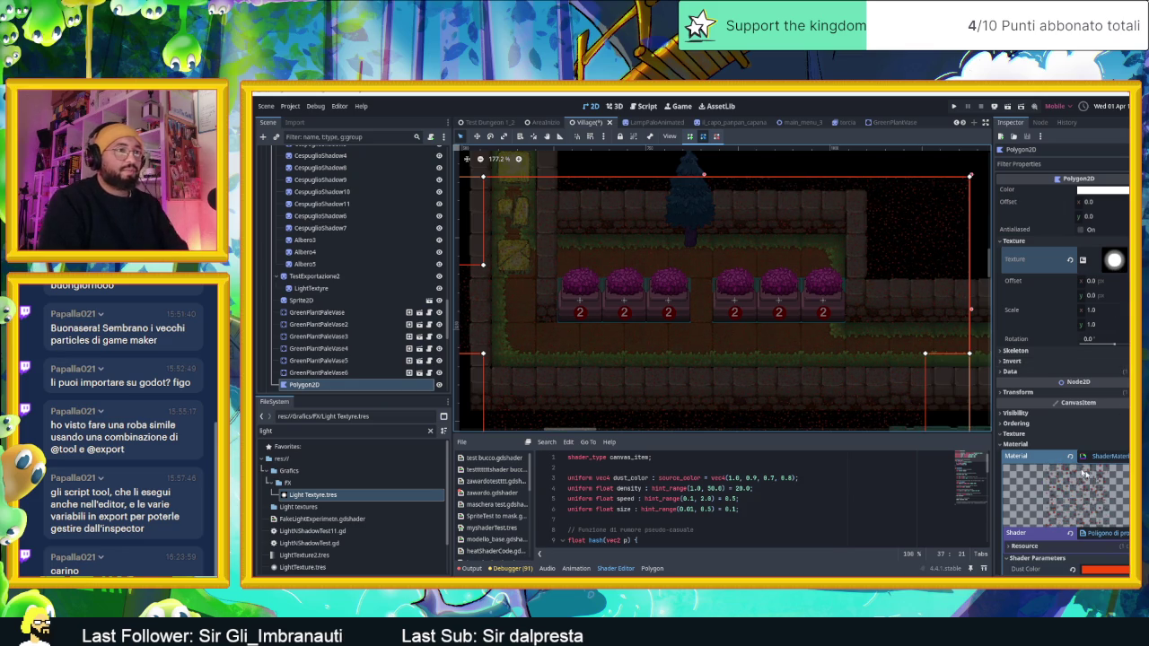
{"action": "left_click", "coordinate": [1000, 435]}
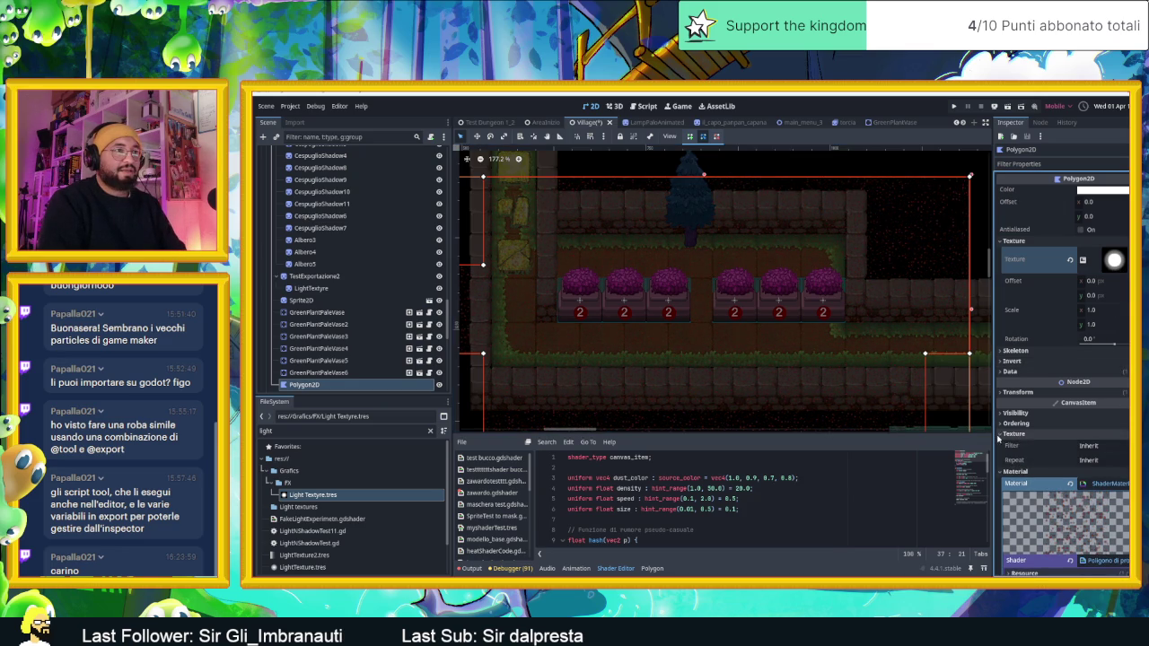
Step: Change the Dust Color to a semi-transparent magenta-pink
{"action": "left_click", "coordinate": [1008, 435]}
{"action": "scroll", "coordinate": [1059, 454], "scroll_direction": "down", "scroll_amount": 3}
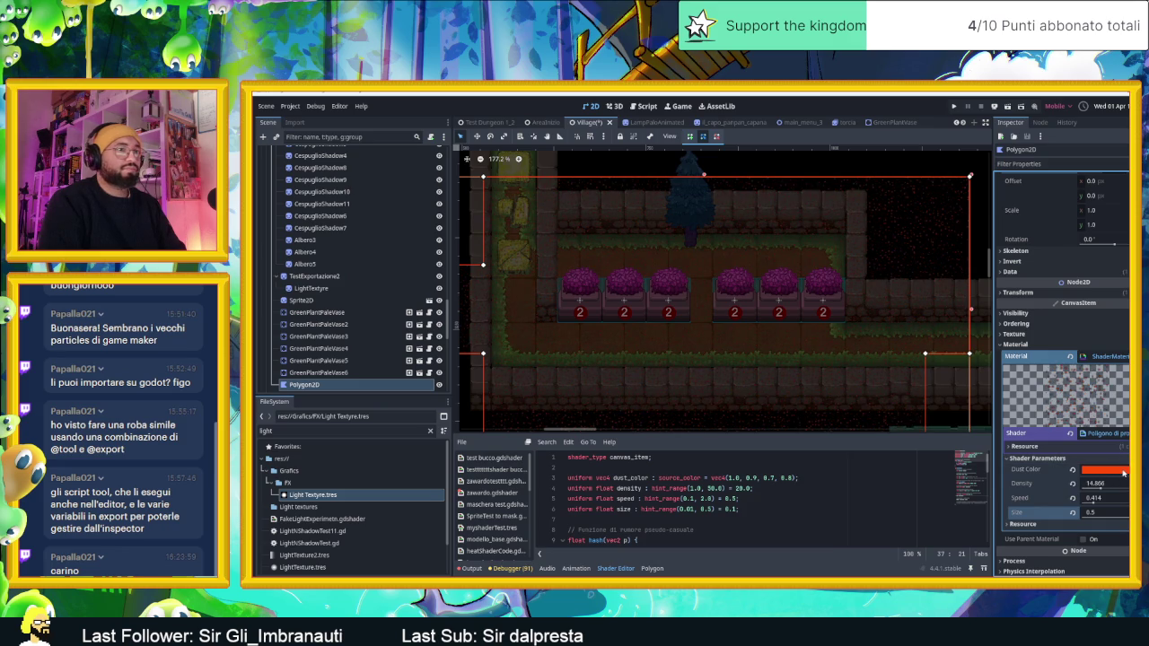
{"action": "left_click", "coordinate": [1123, 471]}
{"action": "left_click", "coordinate": [1123, 224]}
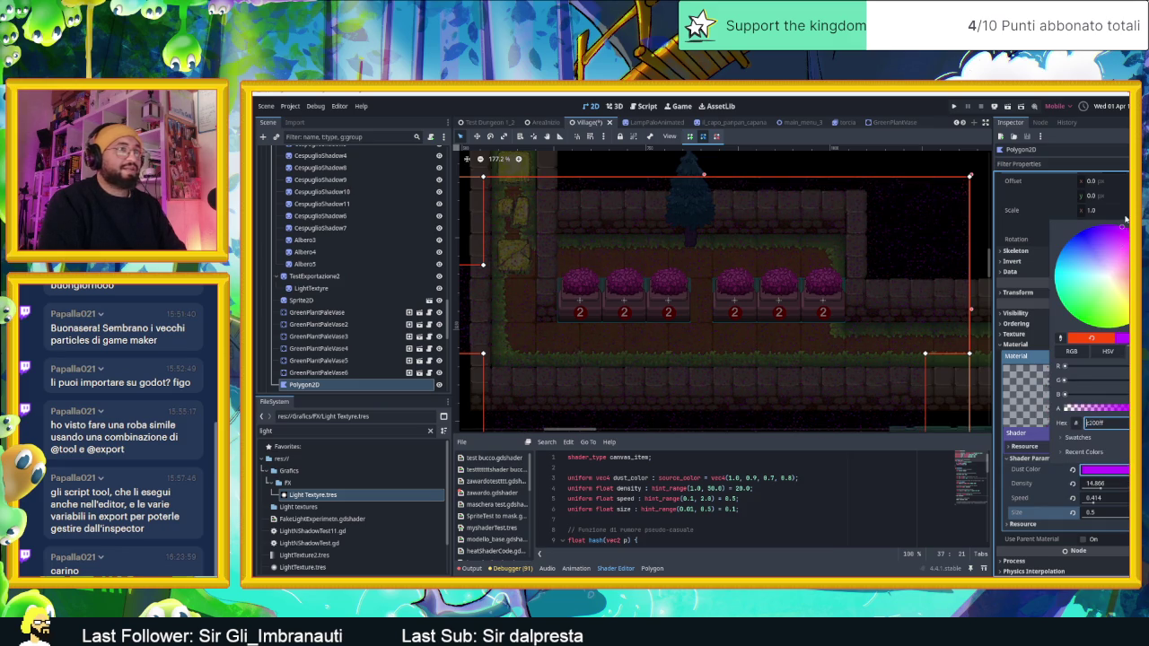
{"action": "left_click", "coordinate": [1123, 235]}
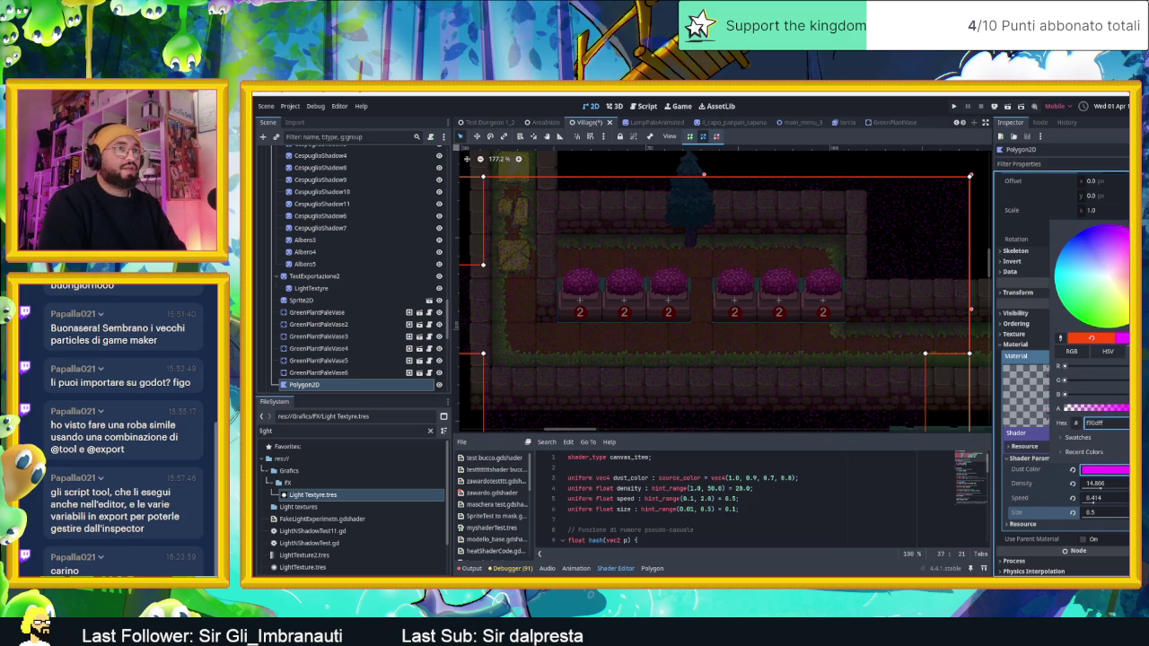
{"action": "left_click", "coordinate": [1101, 412]}
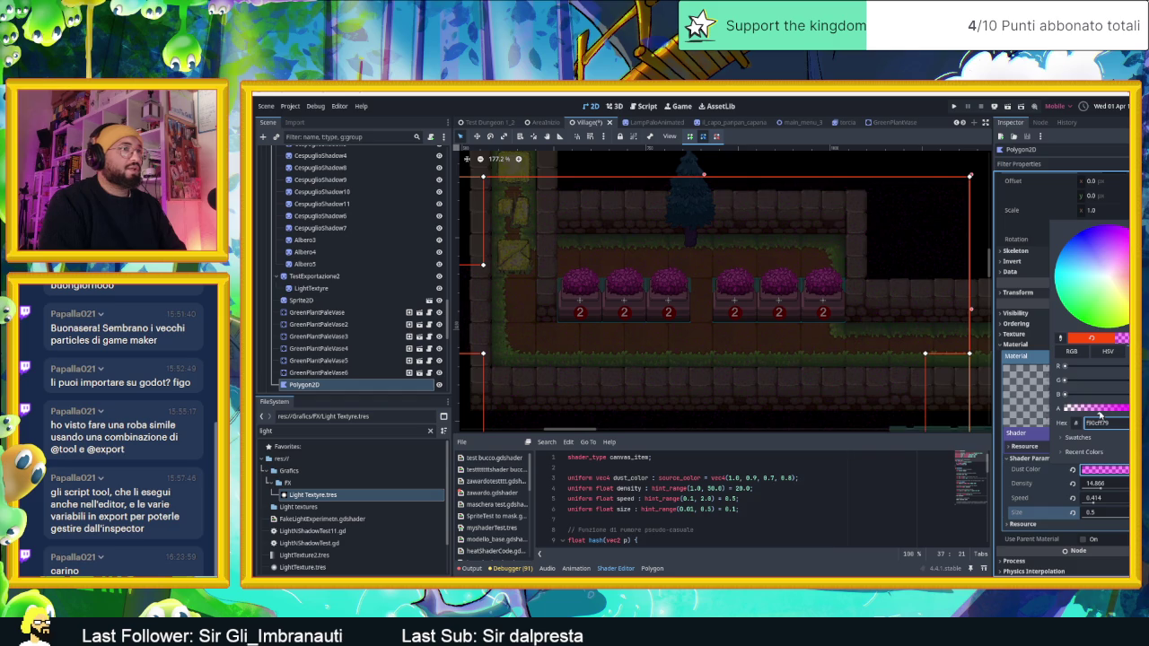
Step: Try a translucent orange, undo it, and settle on a translucent purple dust colour
{"action": "left_click", "coordinate": [1118, 299]}
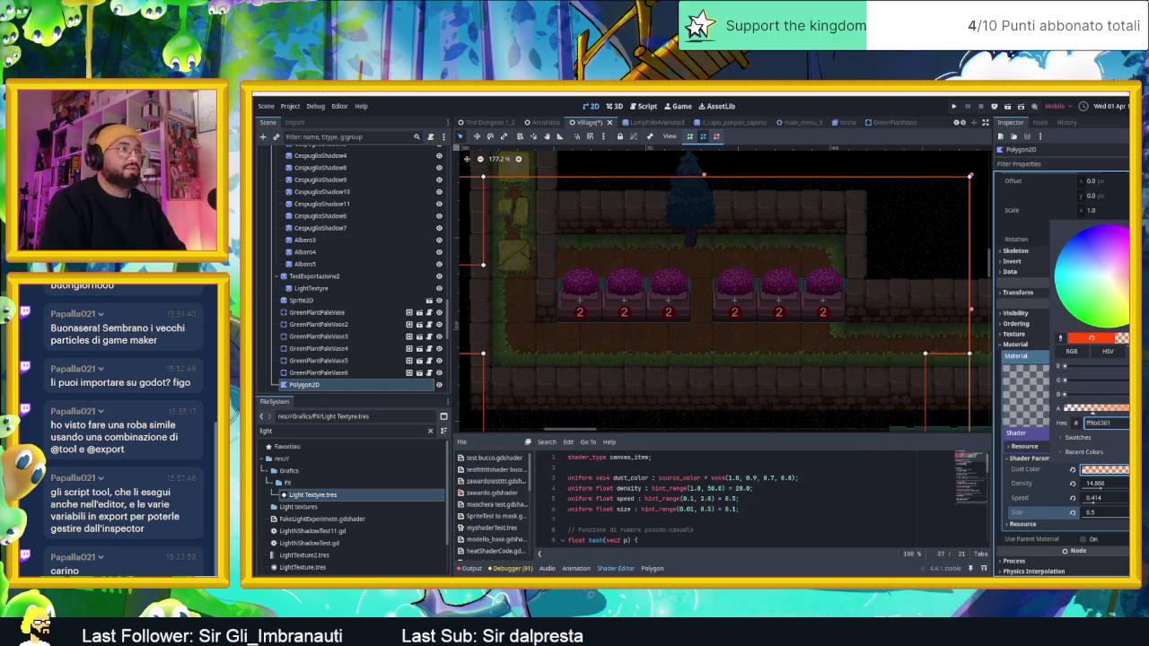
{"action": "scroll", "coordinate": [767, 292], "scroll_direction": "up", "scroll_amount": 4}
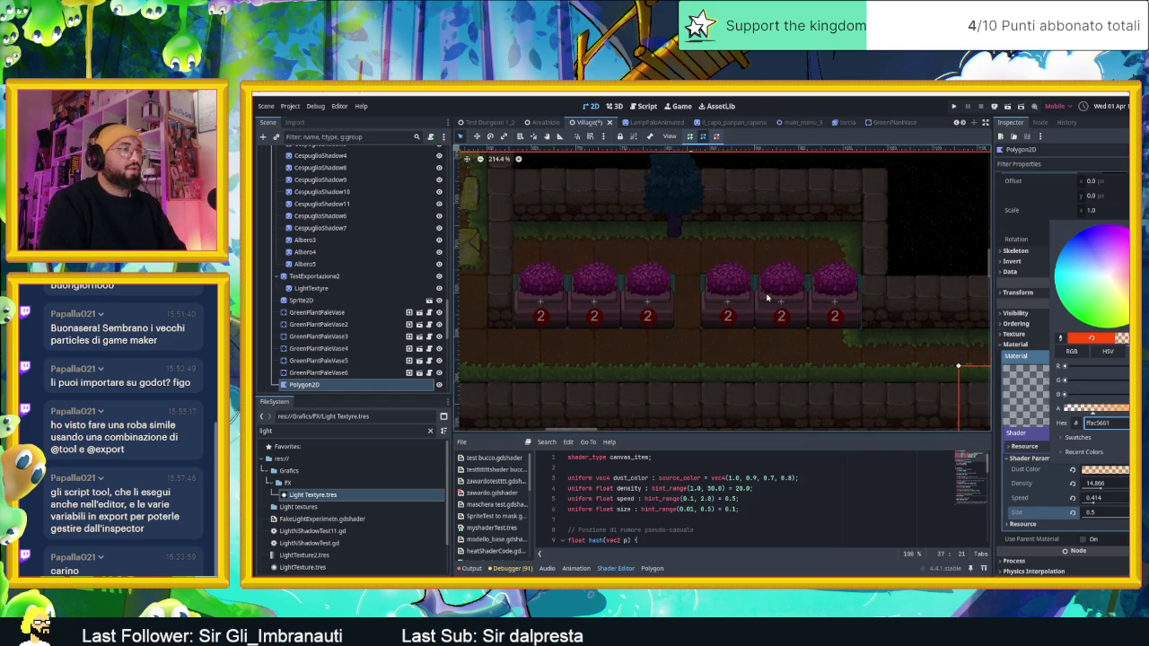
{"action": "key", "text": "ctrl+z"}
{"action": "left_click_drag", "start_coordinate": [1115, 235], "coordinate": [1108, 225]}
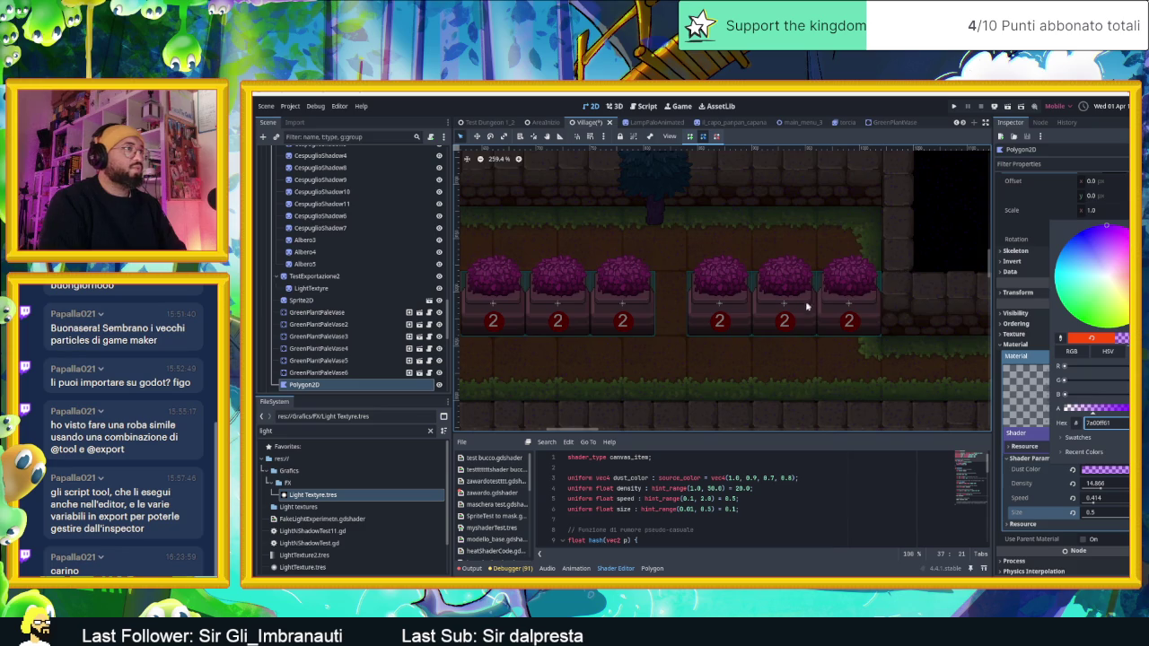
{"action": "scroll", "coordinate": [807, 306], "scroll_direction": "down", "scroll_amount": 4}
{"action": "scroll", "coordinate": [826, 314], "scroll_direction": "down", "scroll_amount": 2}
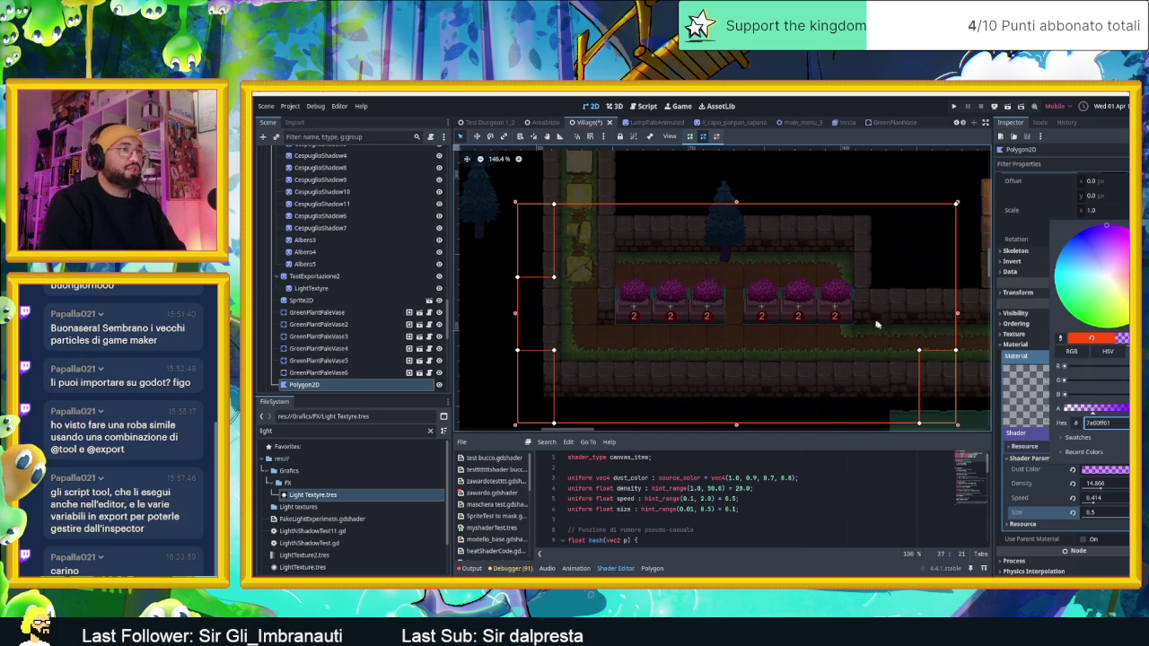
{"action": "left_click", "coordinate": [1004, 222]}
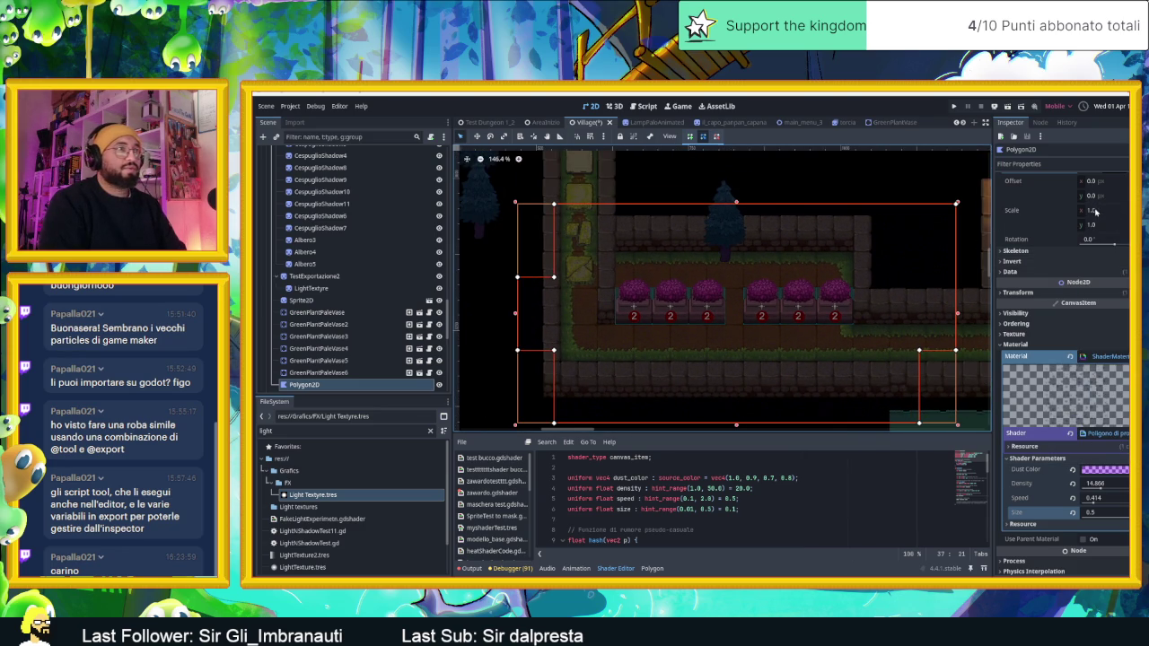
Step: Nudge the dust polygon's scale, then revert it back to 1.0
{"action": "left_click_drag", "start_coordinate": [1096, 211], "coordinate": [1104, 211]}
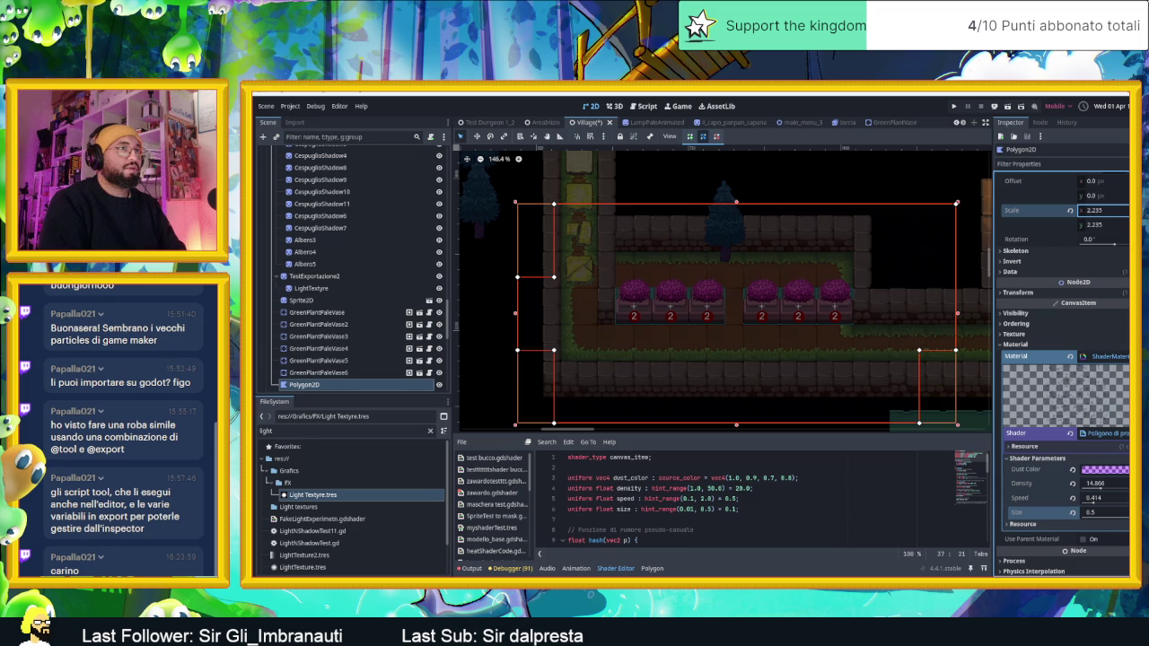
{"action": "left_click_drag", "start_coordinate": [1093, 211], "coordinate": [1092, 213]}
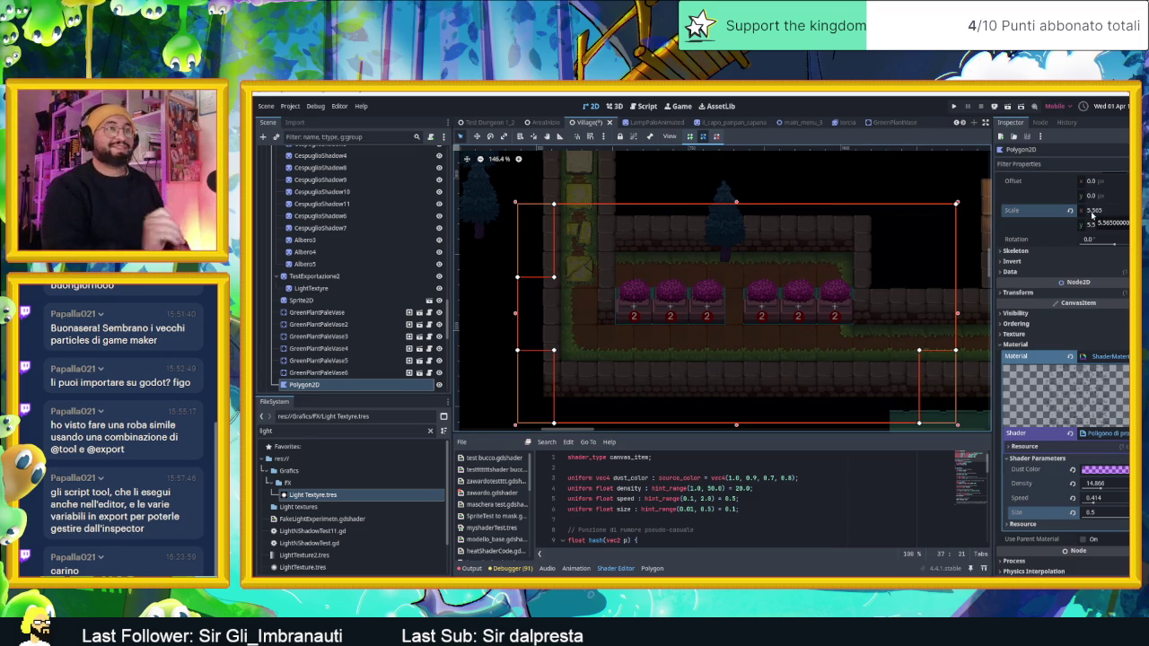
{"action": "left_click", "coordinate": [1069, 212]}
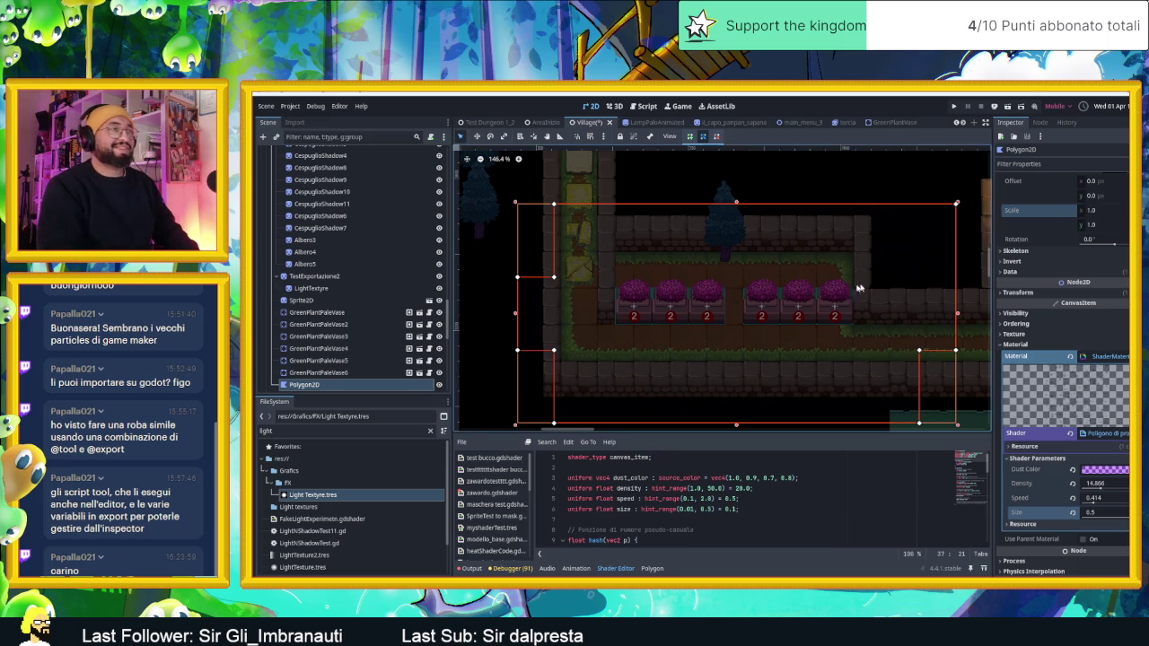
Step: Raise the dust shader's Speed to 2.0 and lower its Density to 9.969
{"action": "scroll", "coordinate": [815, 353], "scroll_direction": "up", "scroll_amount": 3}
{"action": "scroll", "coordinate": [814, 353], "scroll_direction": "up", "scroll_amount": 3}
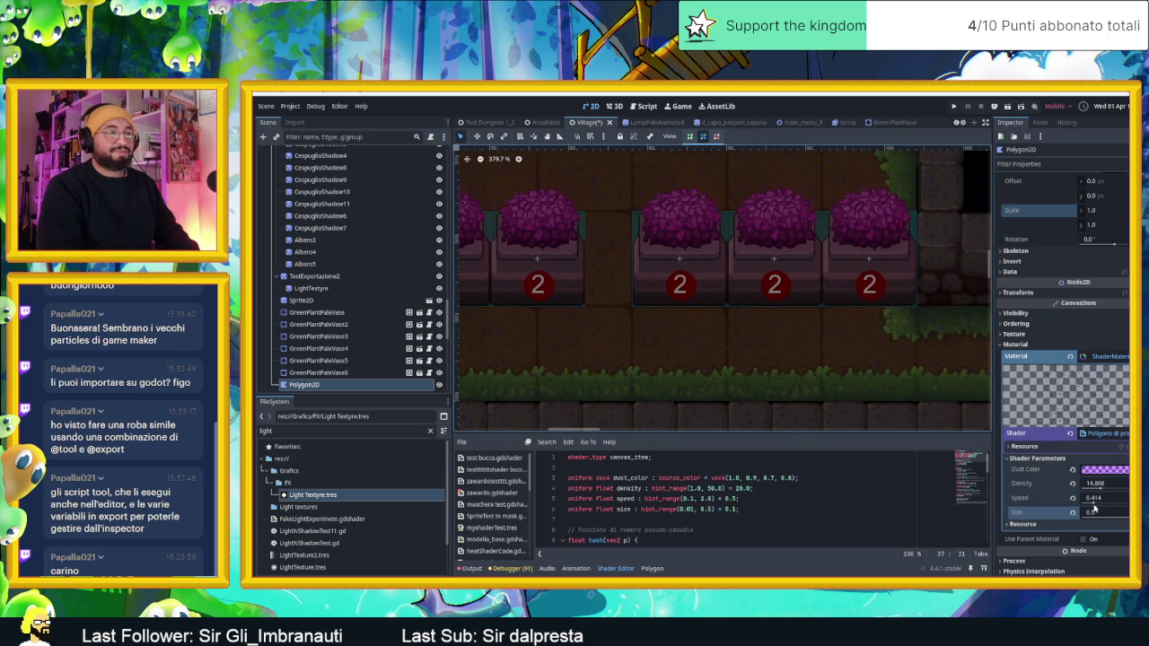
{"action": "mouse_move", "coordinate": [1094, 504]}
{"action": "left_mouse_down"}
{"action": "mouse_move", "coordinate": [1104, 507]}
{"action": "mouse_move", "coordinate": [1088, 510]}
{"action": "mouse_move", "coordinate": [1092, 490]}
{"action": "left_mouse_up"}
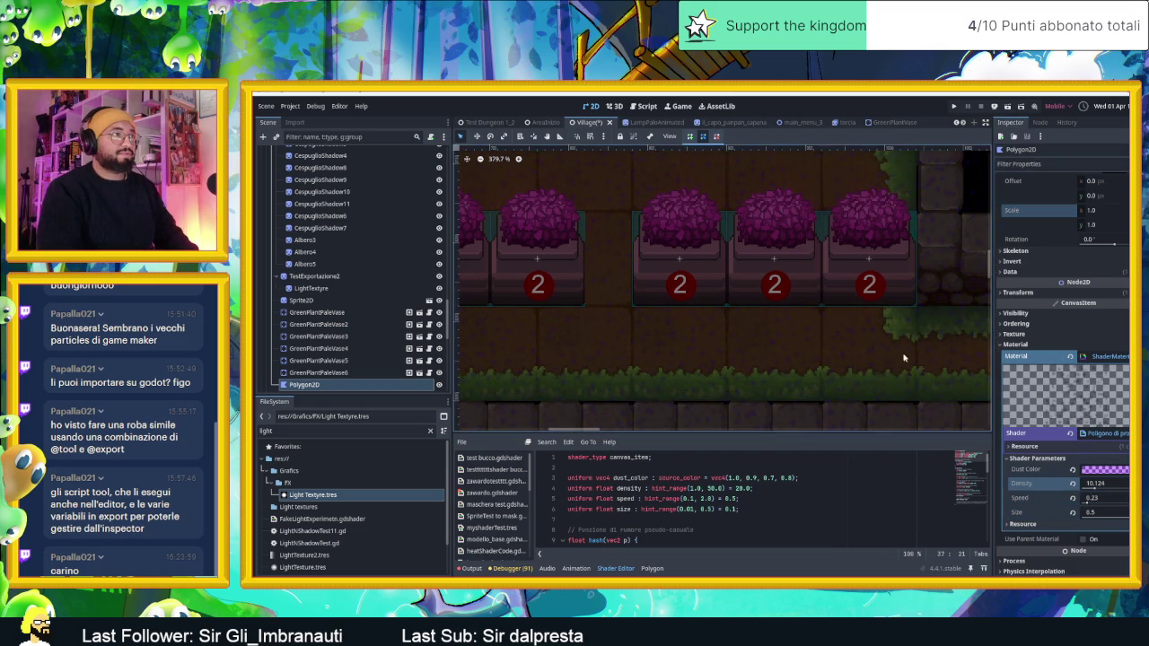
{"action": "scroll", "coordinate": [906, 360], "scroll_direction": "down", "scroll_amount": 4}
{"action": "left_click_drag", "start_coordinate": [916, 375], "coordinate": [894, 335]}
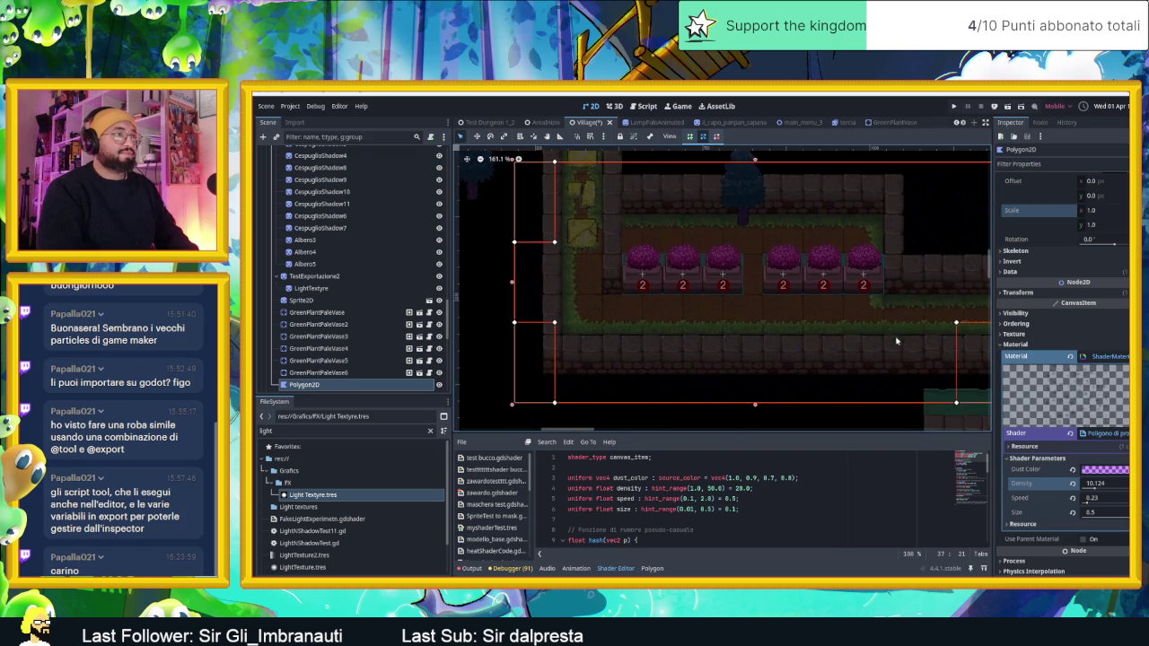
{"action": "left_click_drag", "start_coordinate": [1095, 485], "coordinate": [1091, 484]}
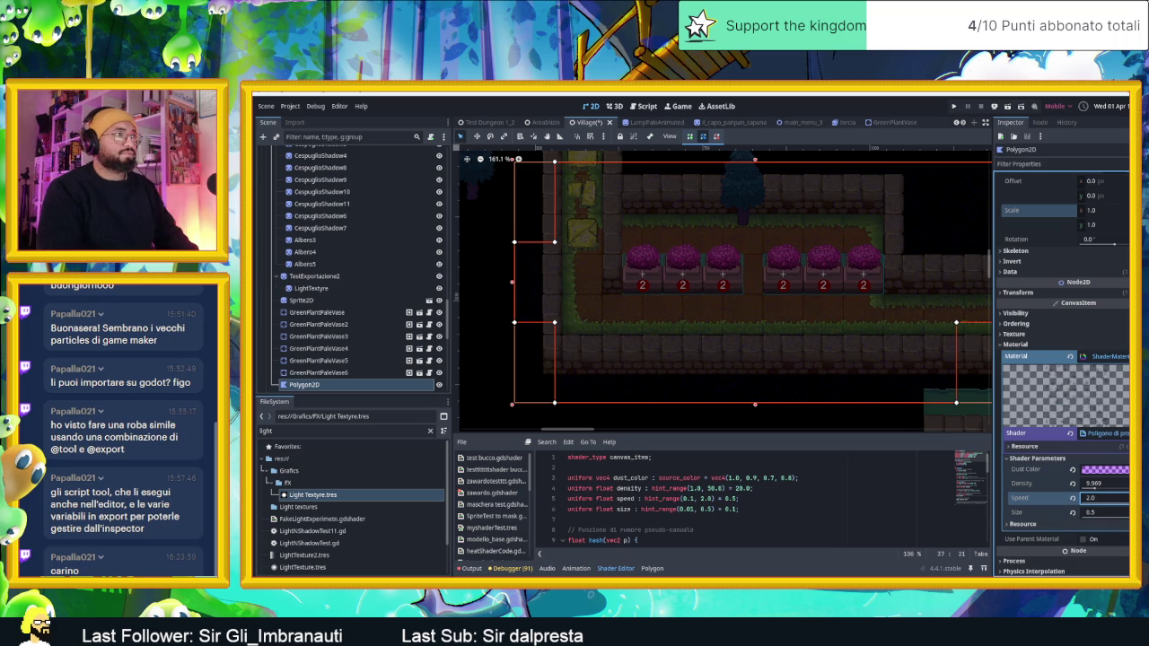
{"action": "scroll", "coordinate": [656, 226], "scroll_direction": "up", "scroll_amount": 2}
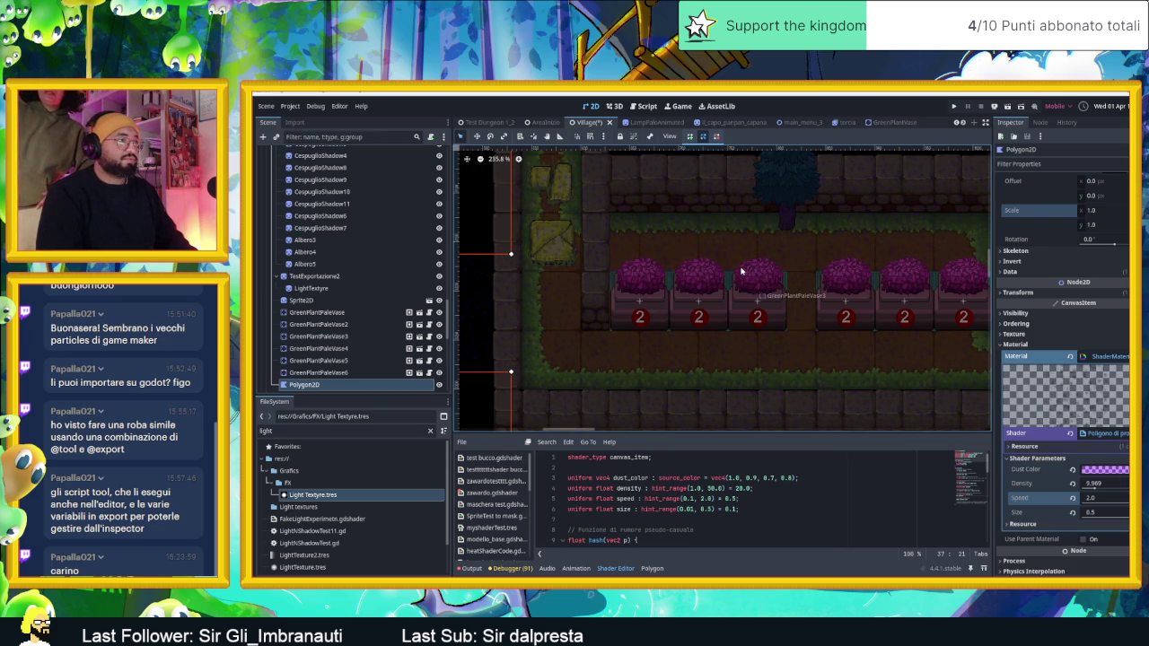
Step: Change the Dust Color shader parameter from purple to a lighter translucent lavender
{"action": "scroll", "coordinate": [742, 271], "scroll_direction": "down", "scroll_amount": 3}
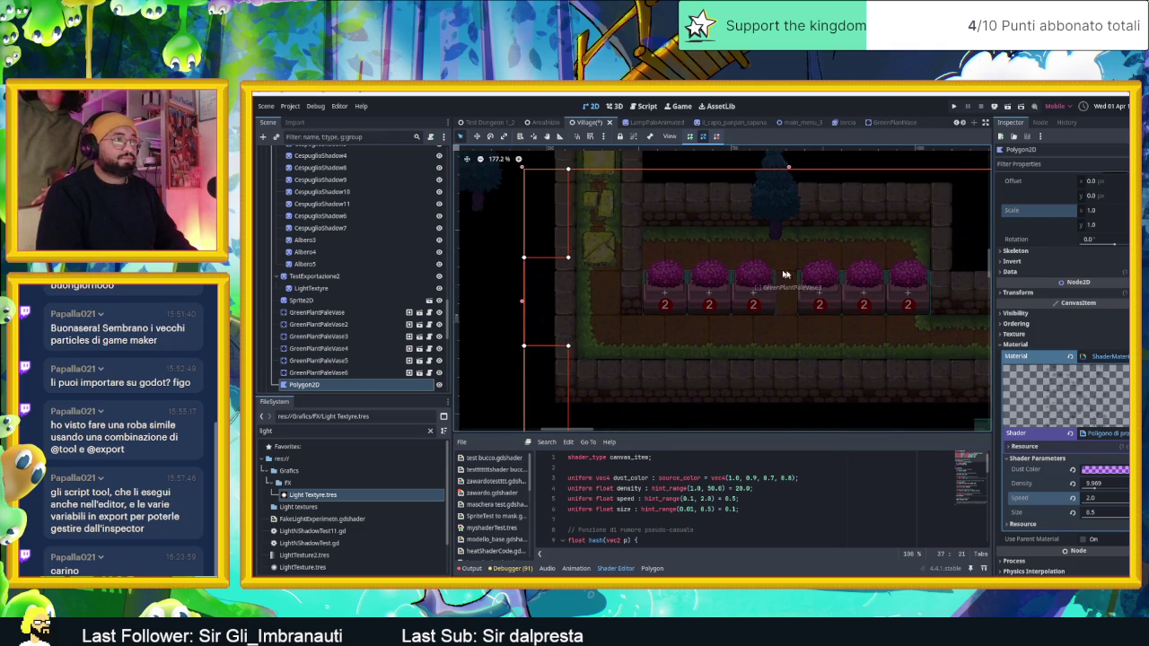
{"action": "scroll", "coordinate": [848, 294], "scroll_direction": "down", "scroll_amount": 4}
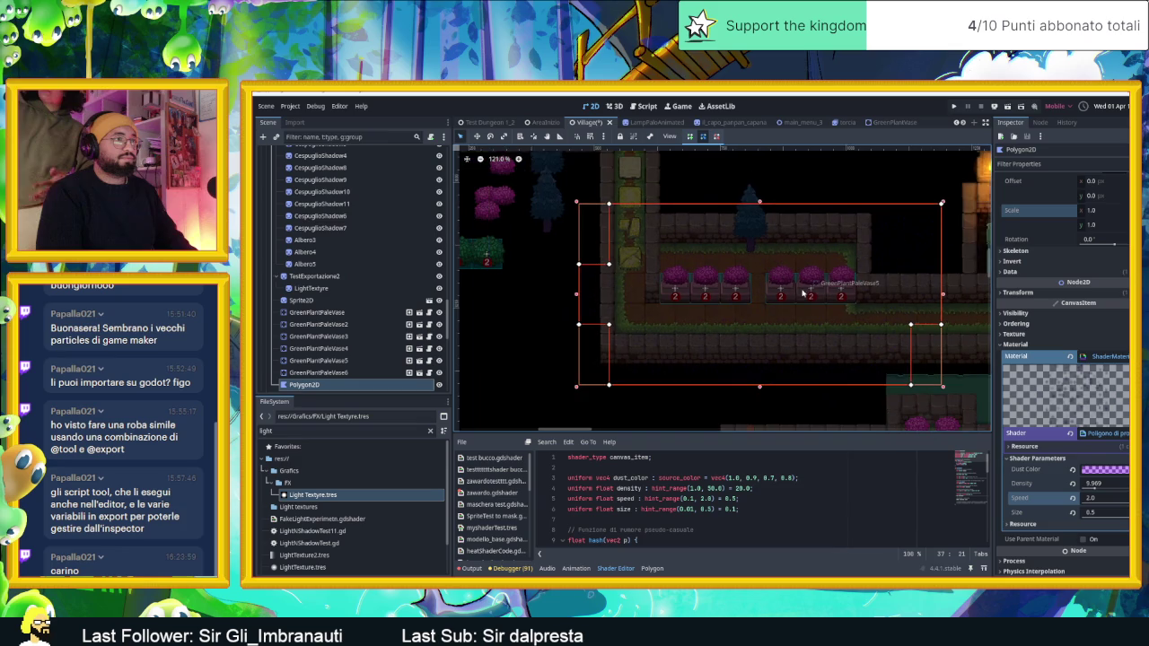
{"action": "scroll", "coordinate": [808, 294], "scroll_direction": "up", "scroll_amount": 12}
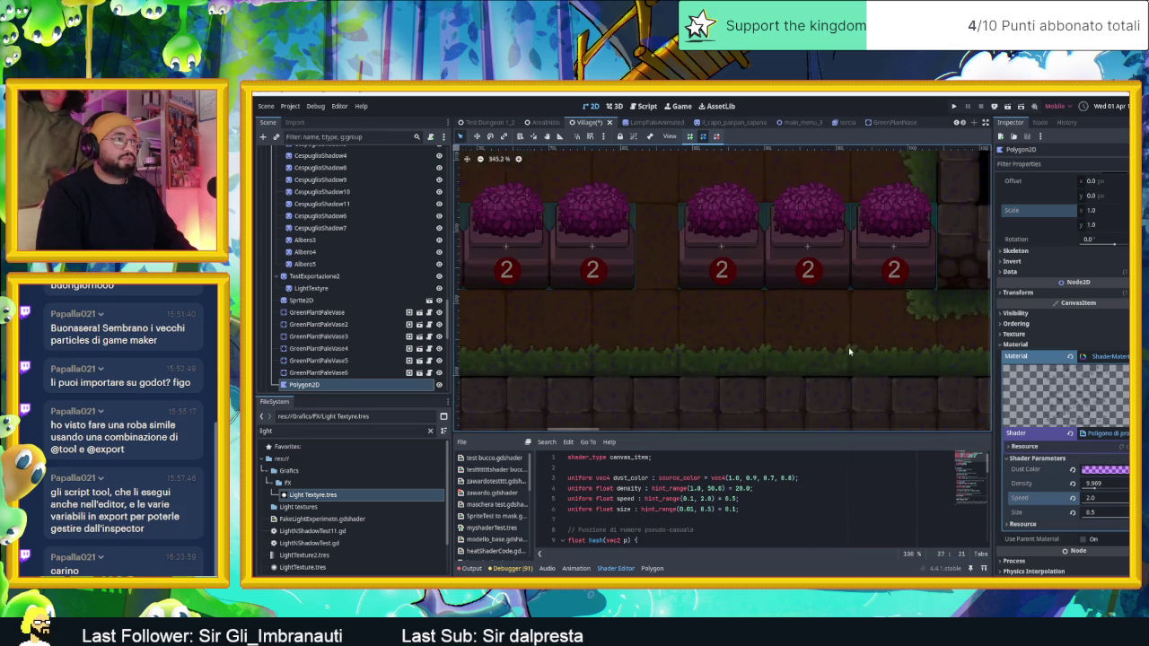
{"action": "scroll", "coordinate": [853, 337], "scroll_direction": "up", "scroll_amount": 4}
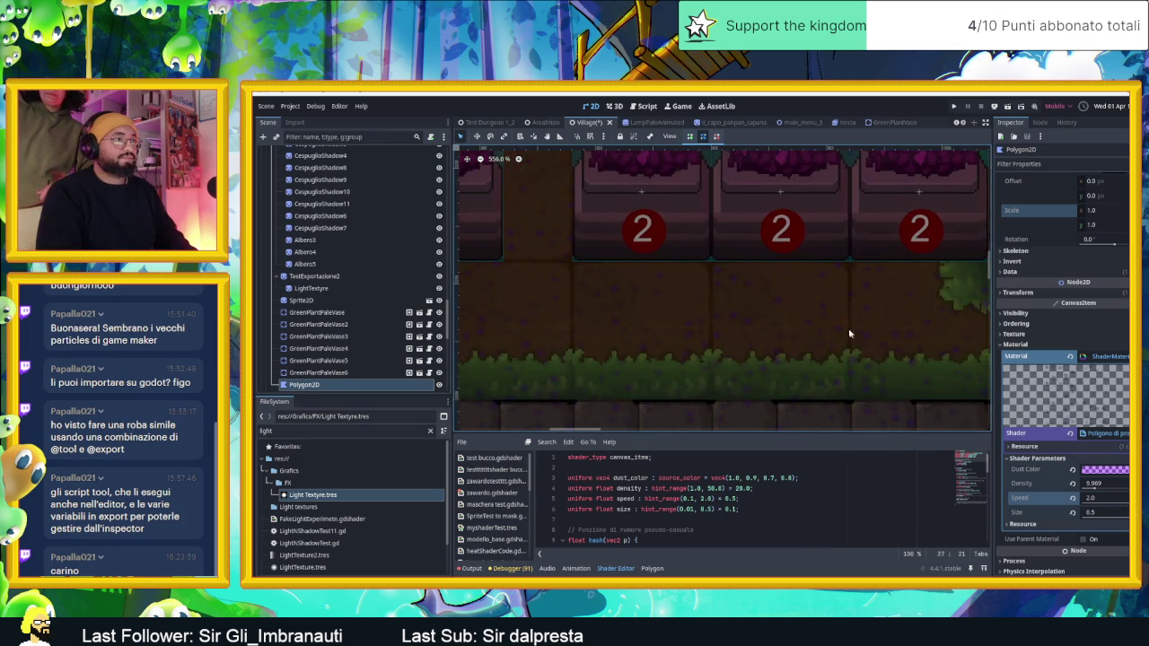
{"action": "scroll", "coordinate": [844, 333], "scroll_direction": "up", "scroll_amount": 2}
{"action": "scroll", "coordinate": [842, 333], "scroll_direction": "up", "scroll_amount": 1}
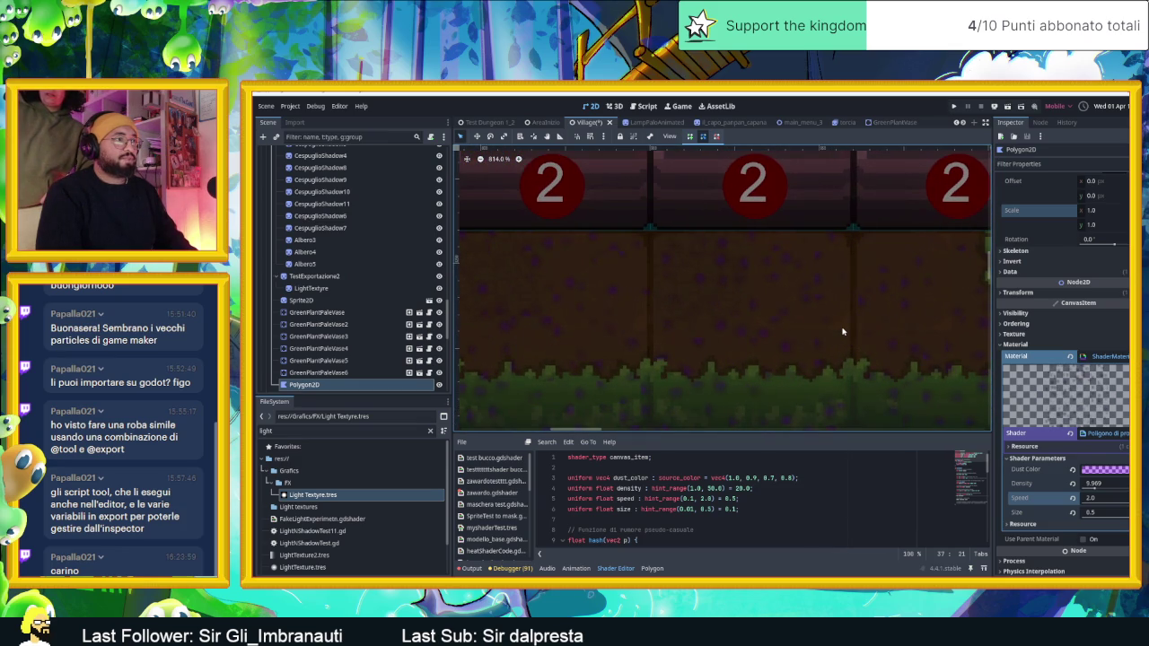
{"action": "scroll", "coordinate": [842, 332], "scroll_direction": "down", "scroll_amount": 2}
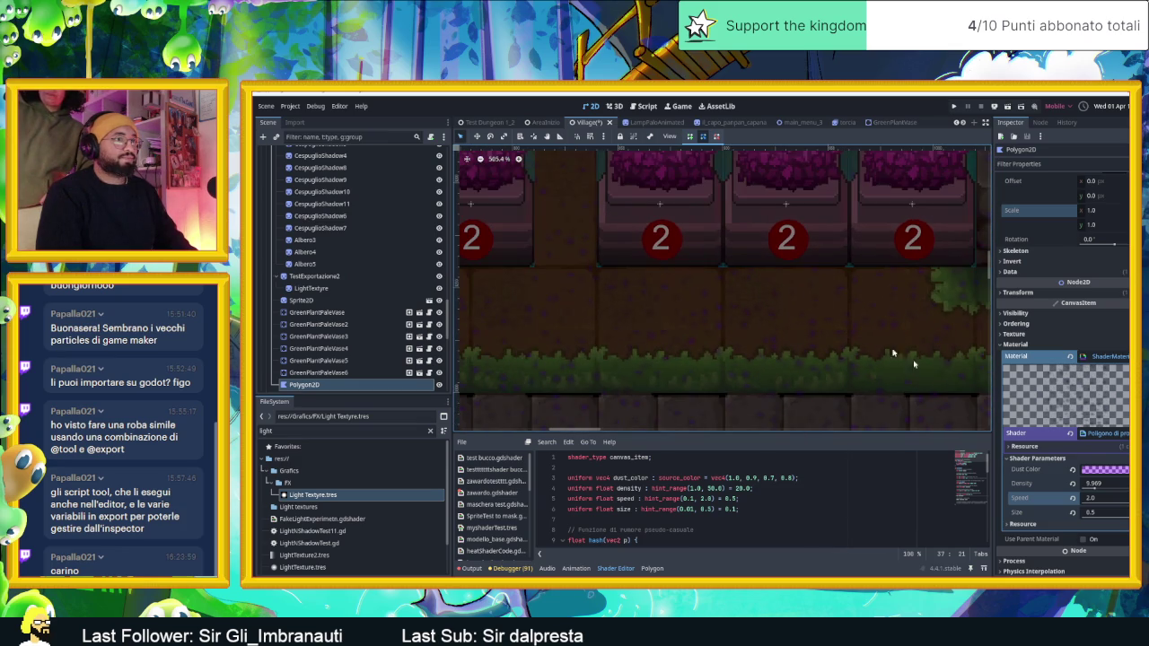
{"action": "left_click", "coordinate": [1104, 470]}
{"action": "left_click", "coordinate": [1104, 251]}
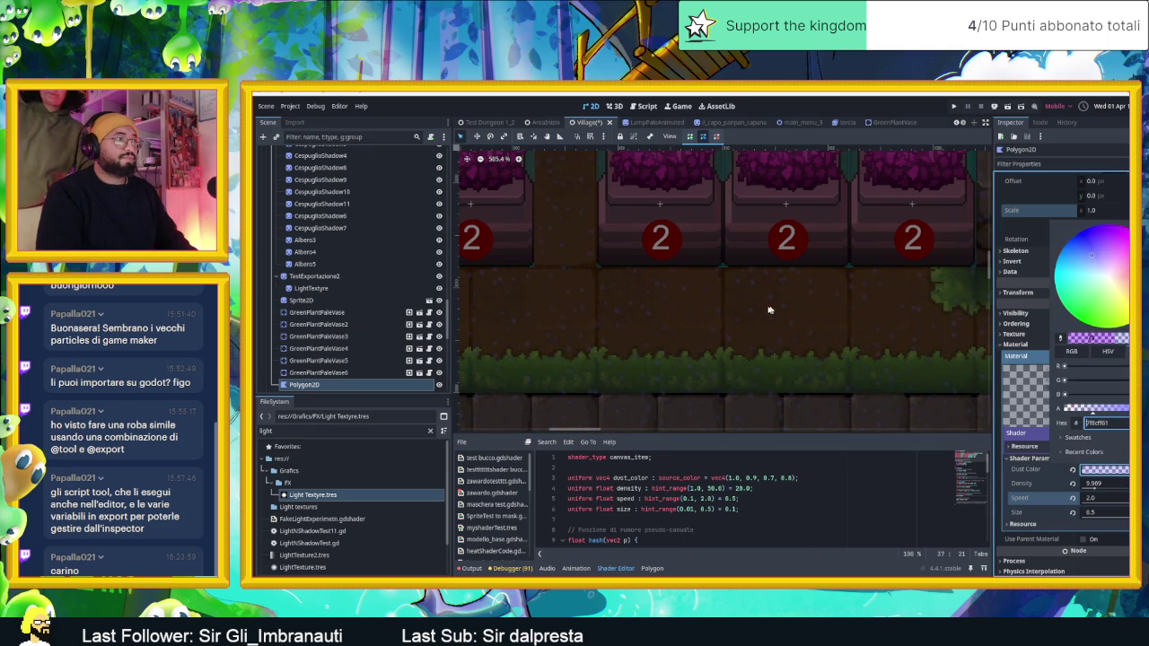
{"action": "scroll", "coordinate": [781, 309], "scroll_direction": "down", "scroll_amount": 7}
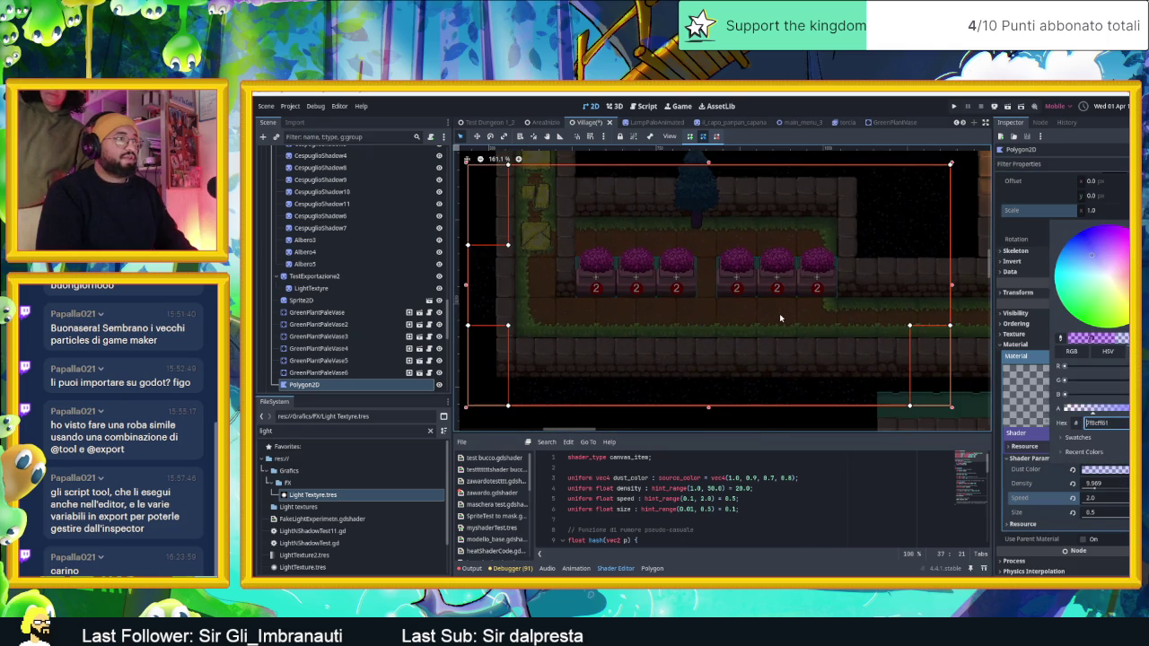
{"action": "scroll", "coordinate": [779, 317], "scroll_direction": "up", "scroll_amount": 4}
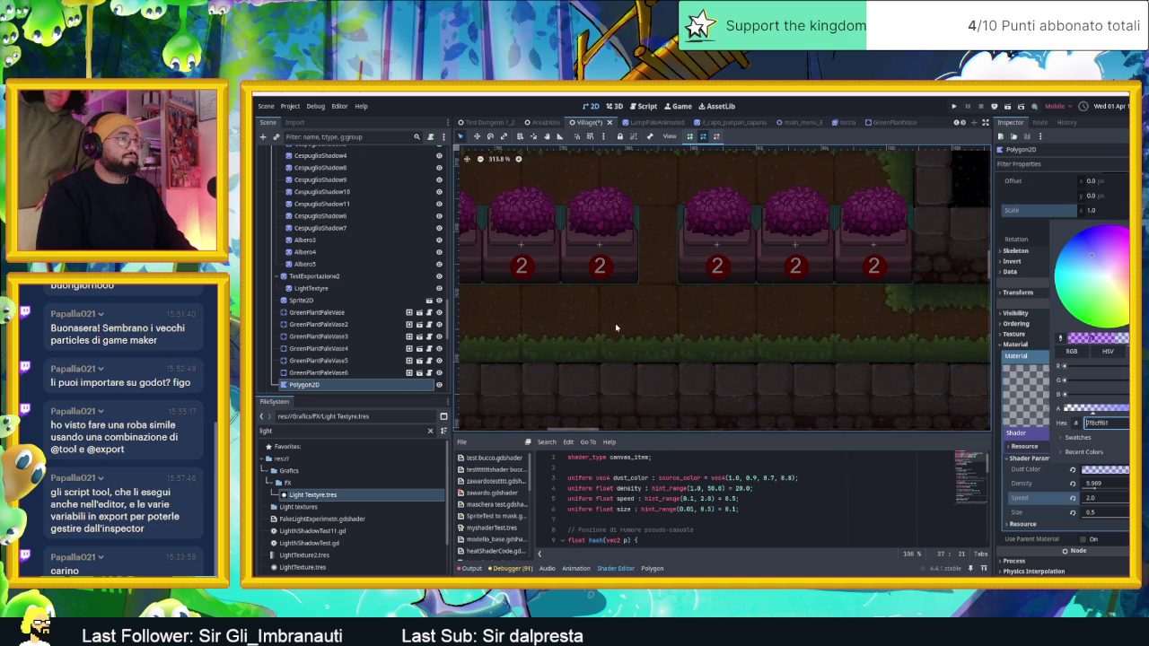
{"action": "scroll", "coordinate": [615, 331], "scroll_direction": "down", "scroll_amount": 5}
{"action": "scroll", "coordinate": [296, 269], "scroll_direction": "down", "scroll_amount": 5}
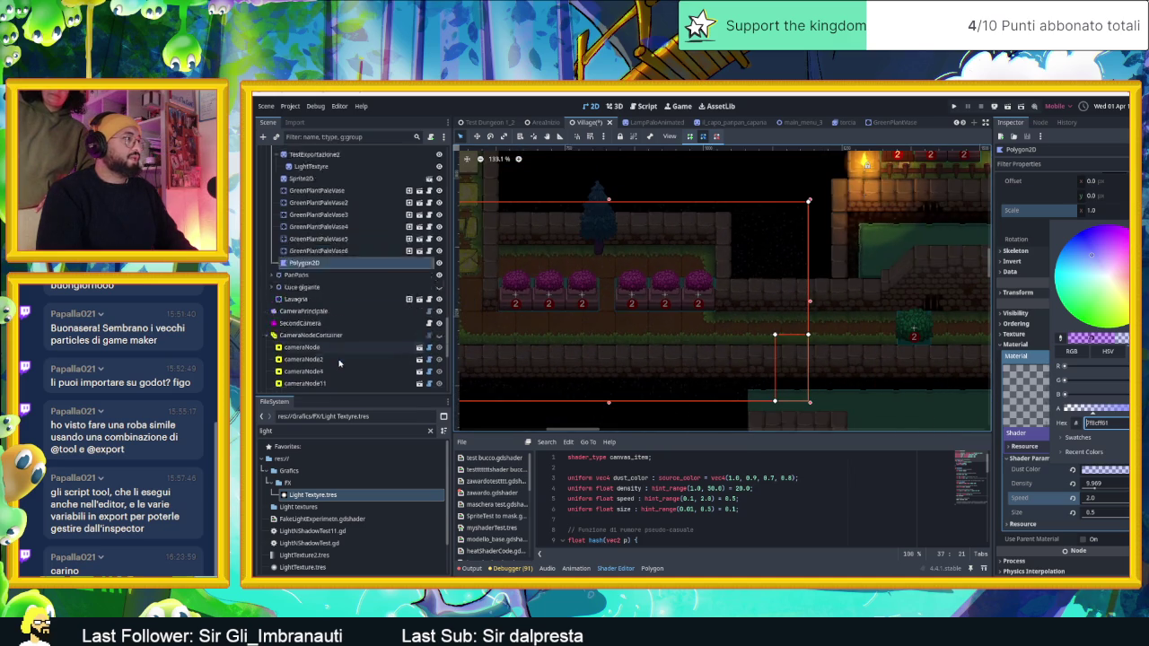
{"action": "scroll", "coordinate": [306, 287], "scroll_direction": "up", "scroll_amount": 5}
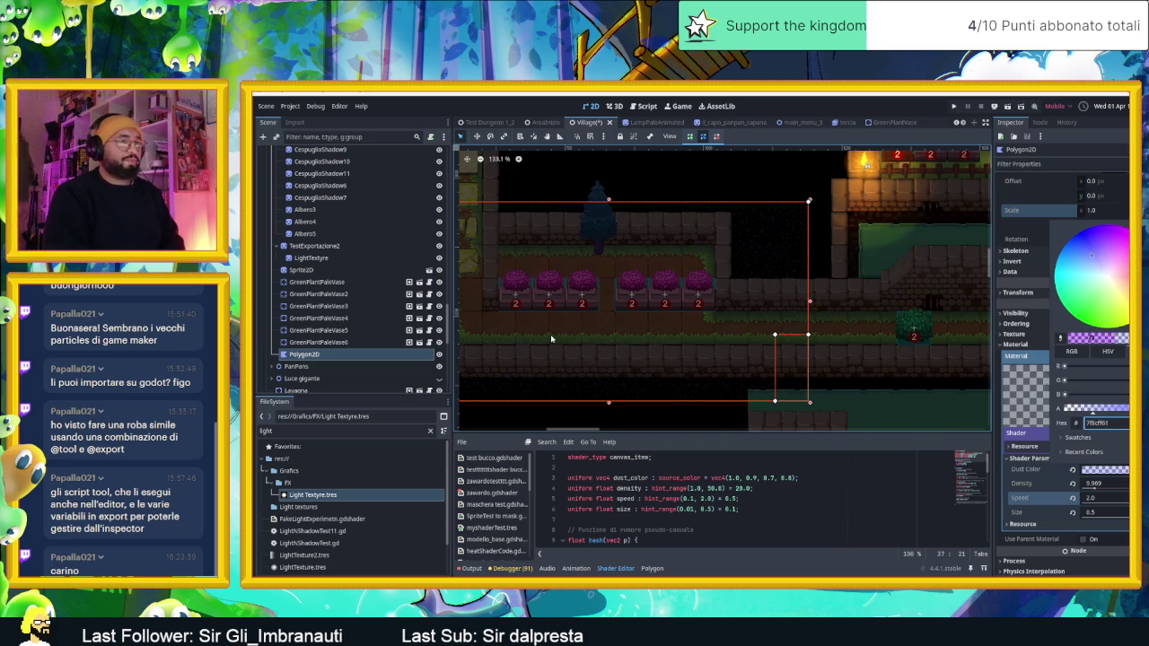
{"action": "left_click", "coordinate": [1048, 478]}
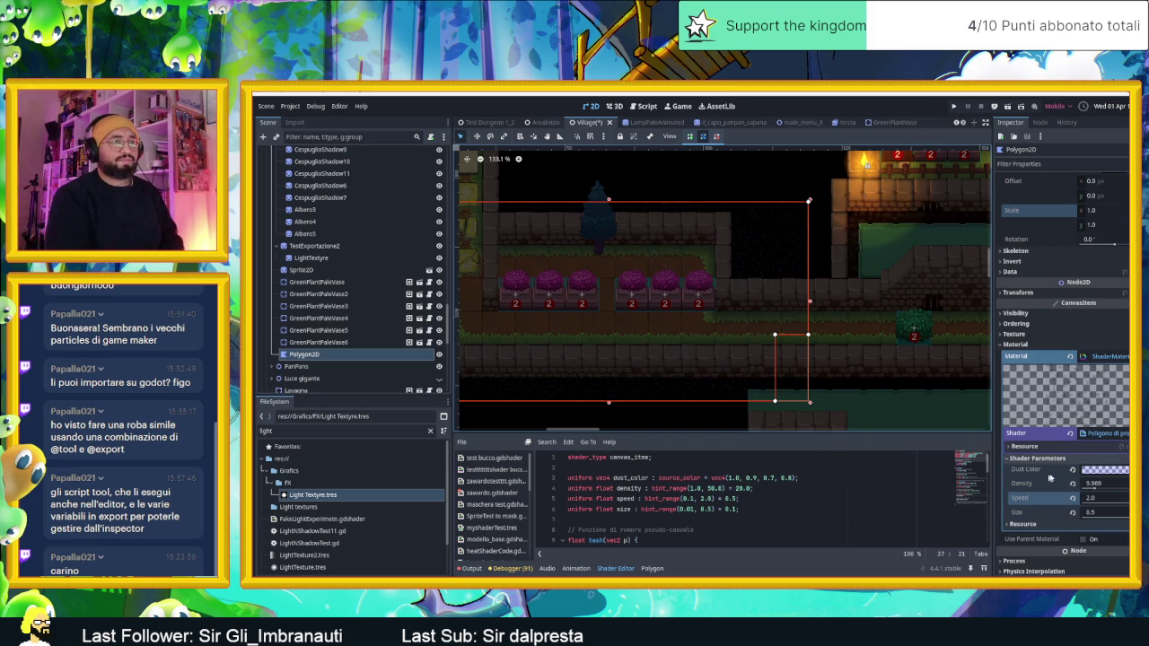
Step: Clear the Polygon2D material and quick-load the ArcoBalenoShader material, inspecting its shader
{"action": "left_click", "coordinate": [1071, 357]}
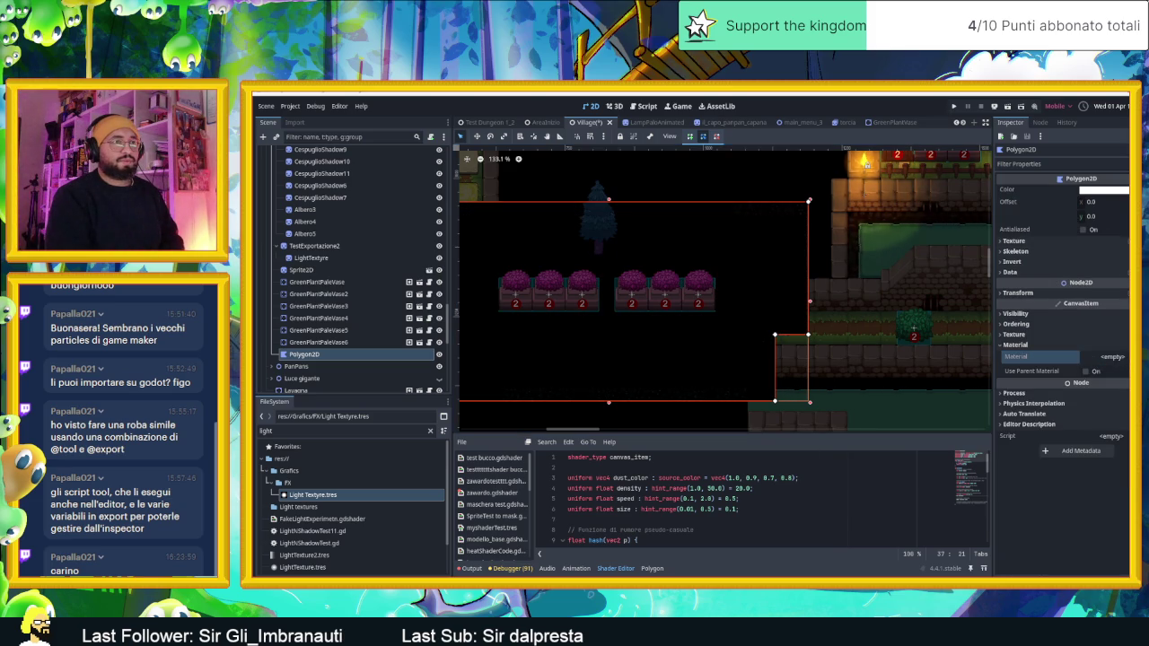
{"action": "left_click", "coordinate": [1111, 356]}
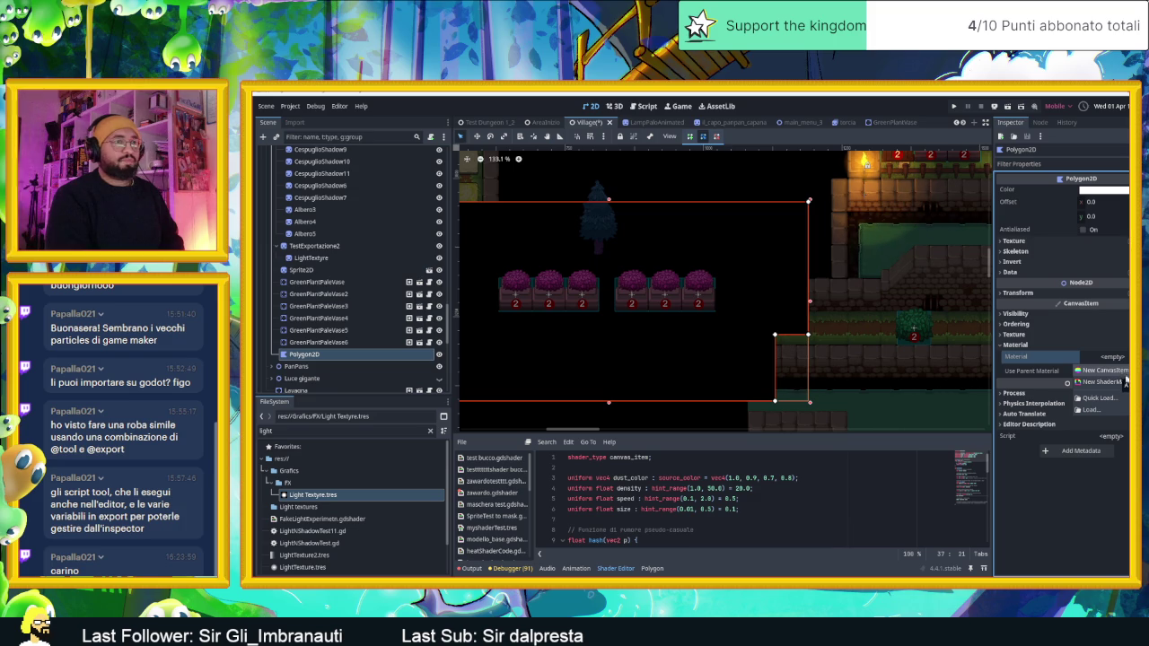
{"action": "scroll", "coordinate": [564, 342], "scroll_direction": "down", "scroll_amount": 3}
{"action": "left_click", "coordinate": [563, 342]}
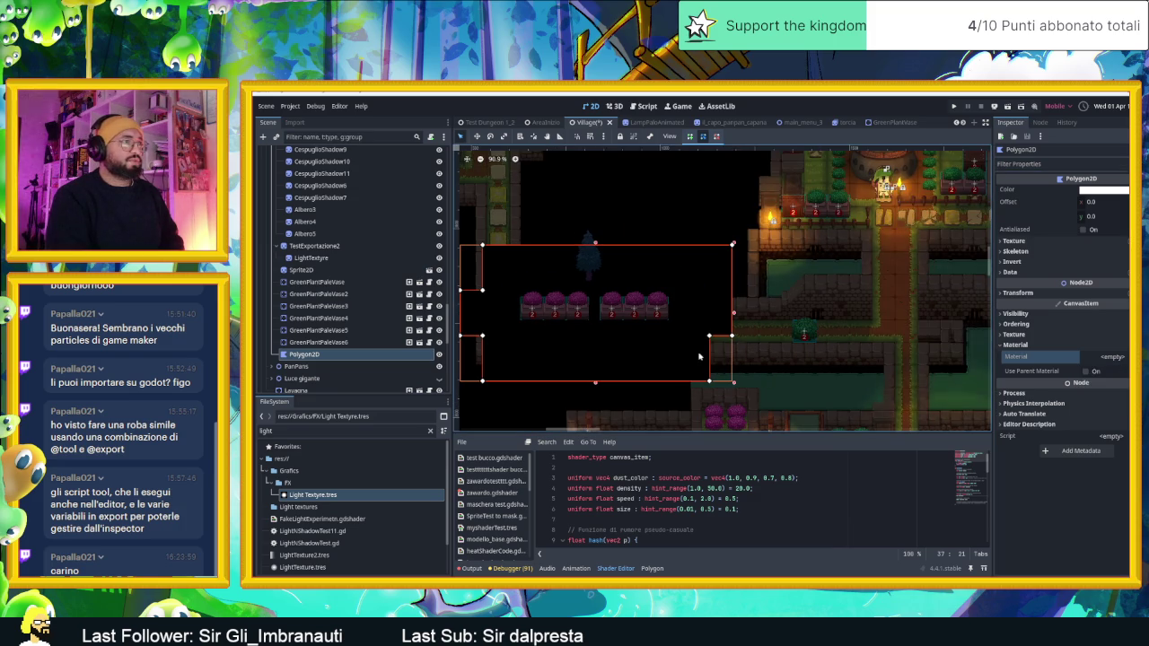
{"action": "scroll", "coordinate": [629, 347], "scroll_direction": "up", "scroll_amount": 2}
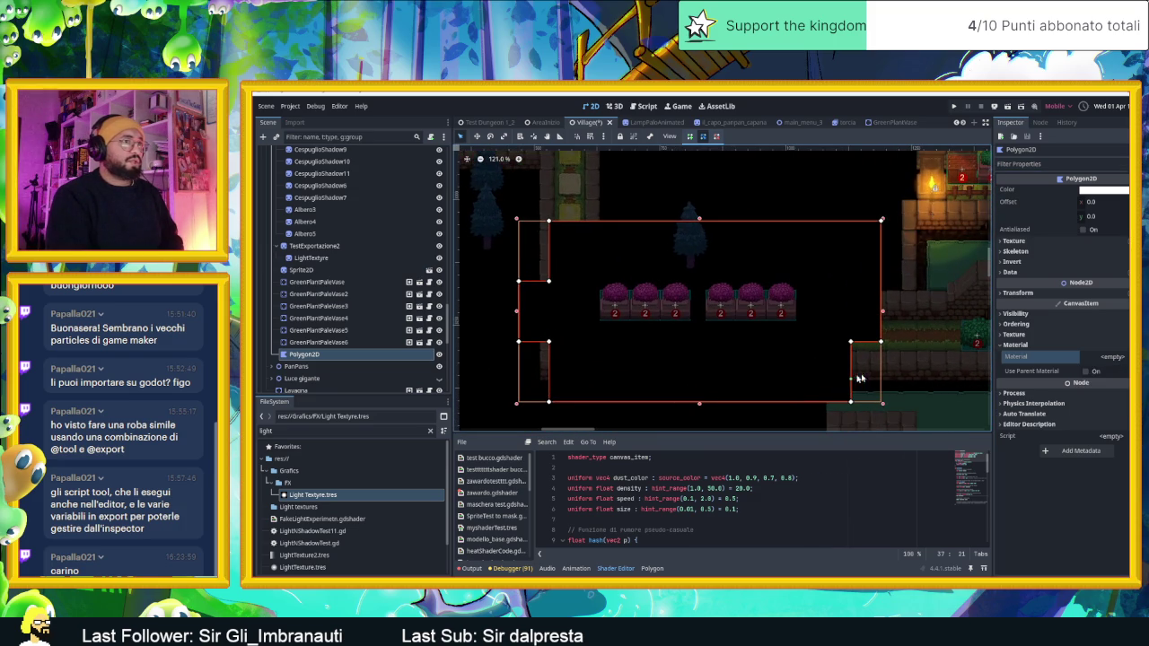
{"action": "left_click", "coordinate": [1112, 356]}
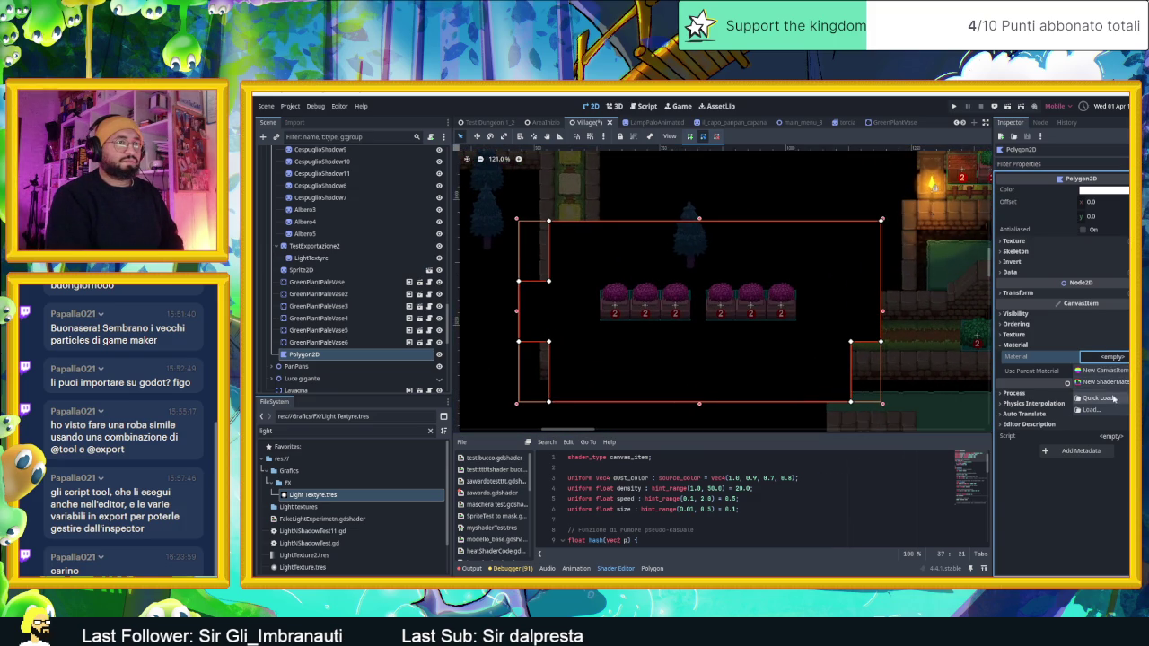
{"action": "left_click", "coordinate": [1112, 399]}
{"action": "double_click", "coordinate": [886, 292]}
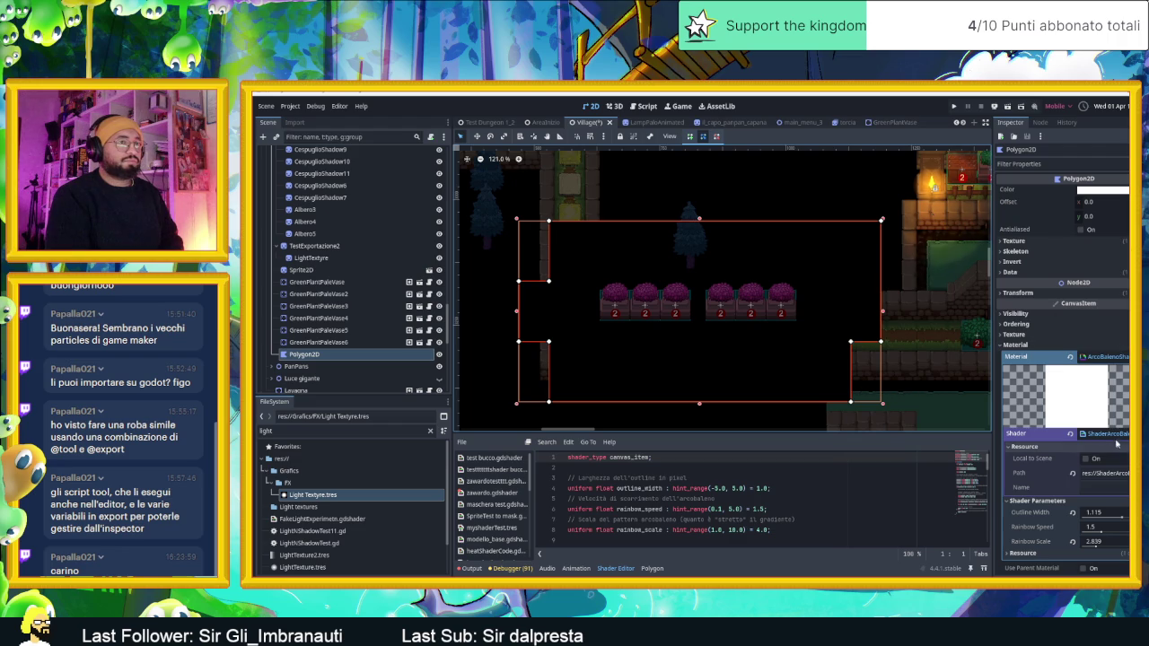
{"action": "left_click", "coordinate": [1121, 438]}
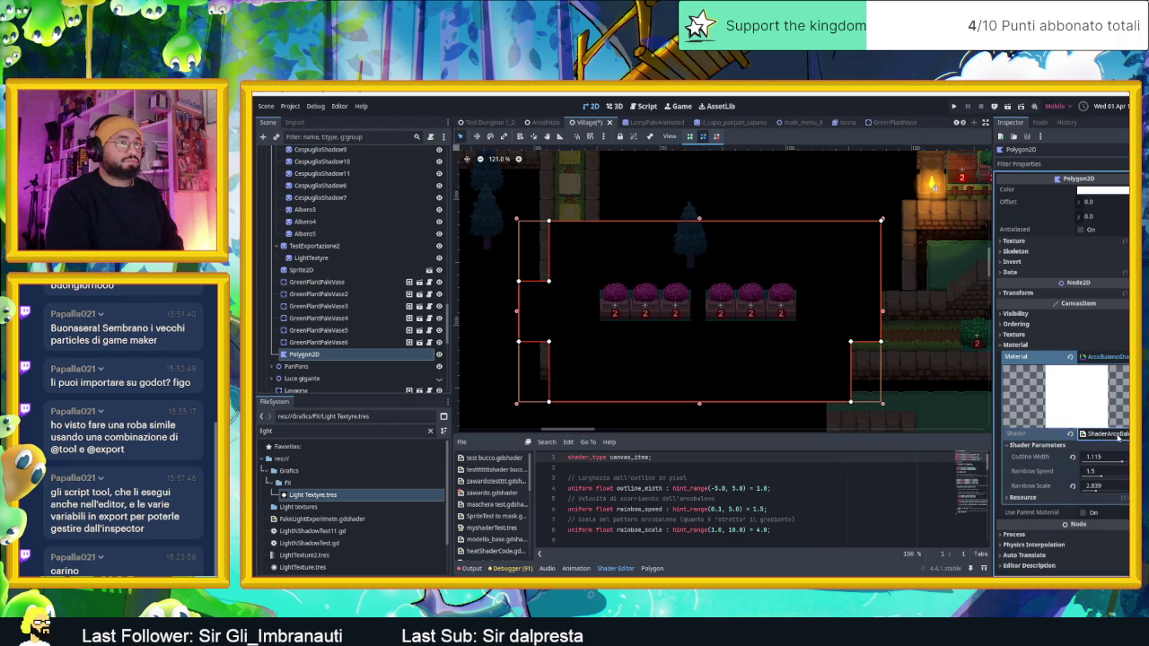
{"action": "left_click", "coordinate": [1127, 435]}
{"action": "left_click", "coordinate": [1105, 356]}
{"action": "left_click", "coordinate": [1104, 357]}
{"action": "left_click", "coordinate": [1104, 357]}
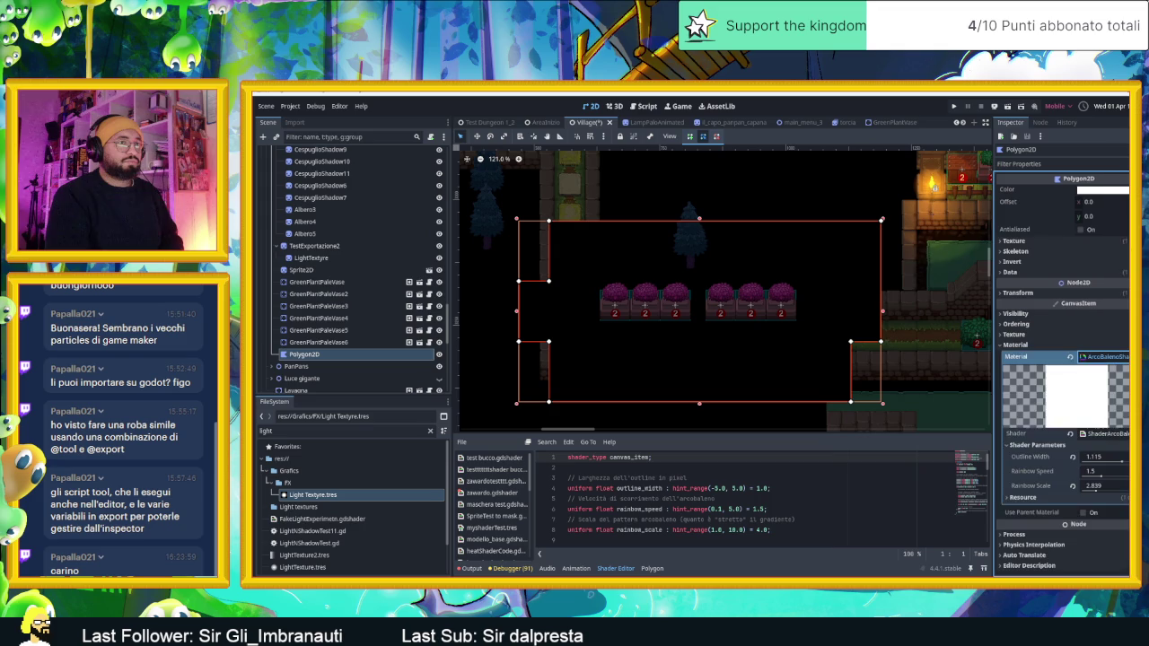
Step: Swap ArcoBalenoShader for the quick-loaded FullShaderCard material on the polygon
{"action": "left_click", "coordinate": [1070, 358]}
{"action": "left_click", "coordinate": [1104, 357]}
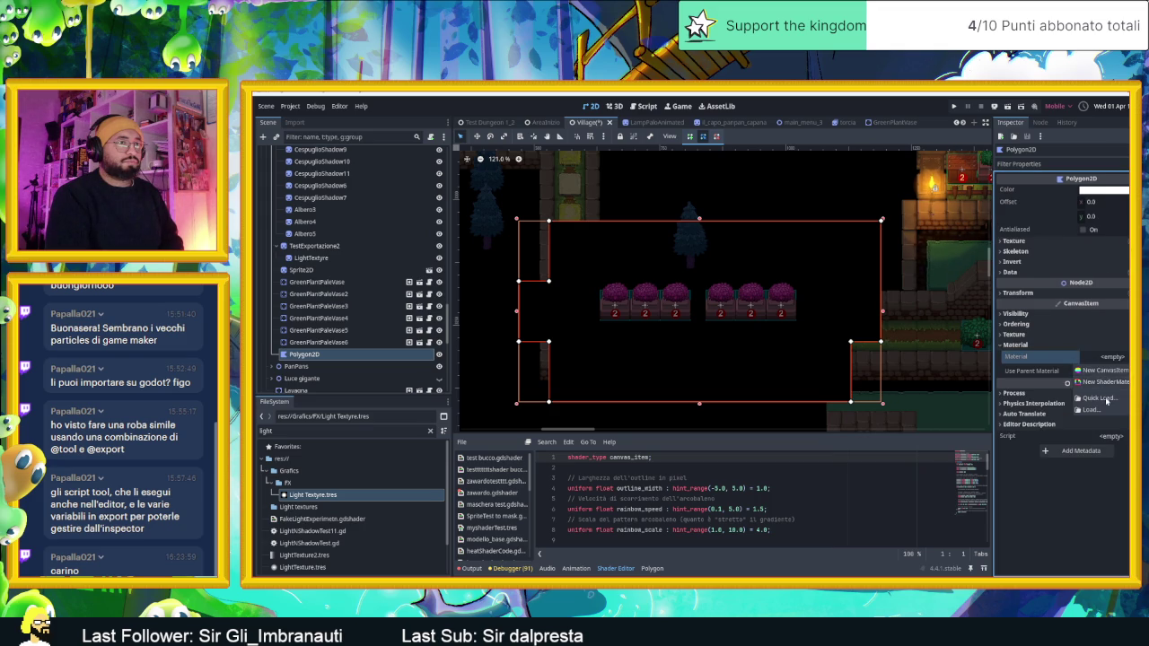
{"action": "left_click", "coordinate": [1100, 399]}
{"action": "double_click", "coordinate": [827, 297]}
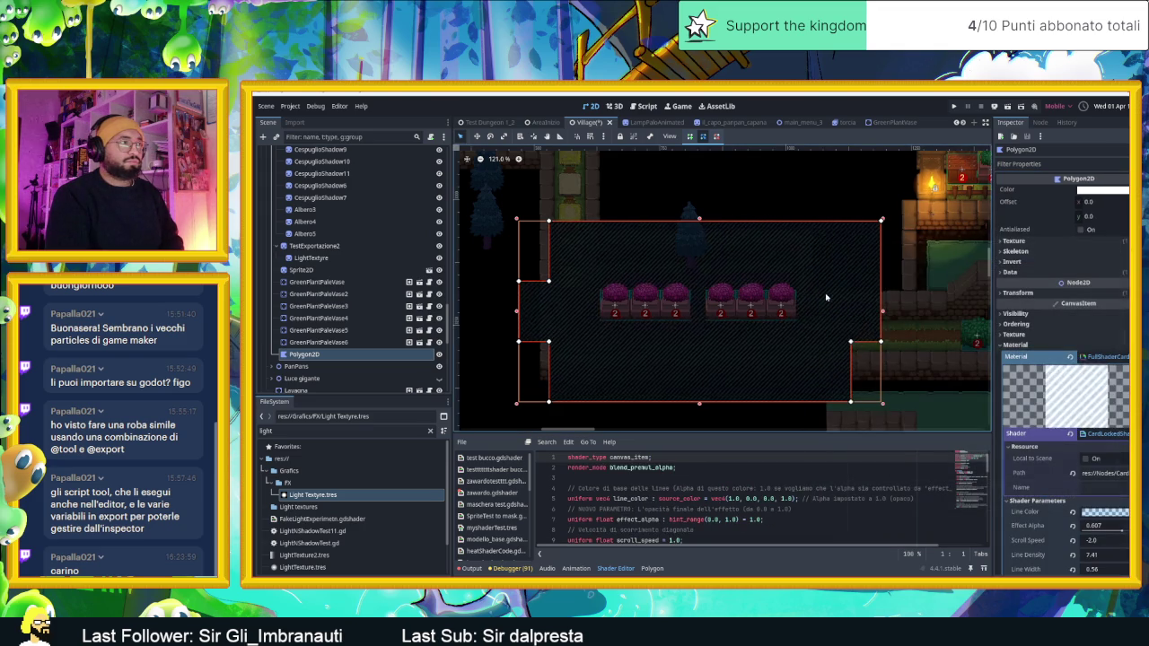
Step: Expand the Polygon2D Texture section and review its round light texture, offset, scale and rotation
{"action": "scroll", "coordinate": [698, 315], "scroll_direction": "up", "scroll_amount": 4}
{"action": "scroll", "coordinate": [698, 314], "scroll_direction": "down", "scroll_amount": 2}
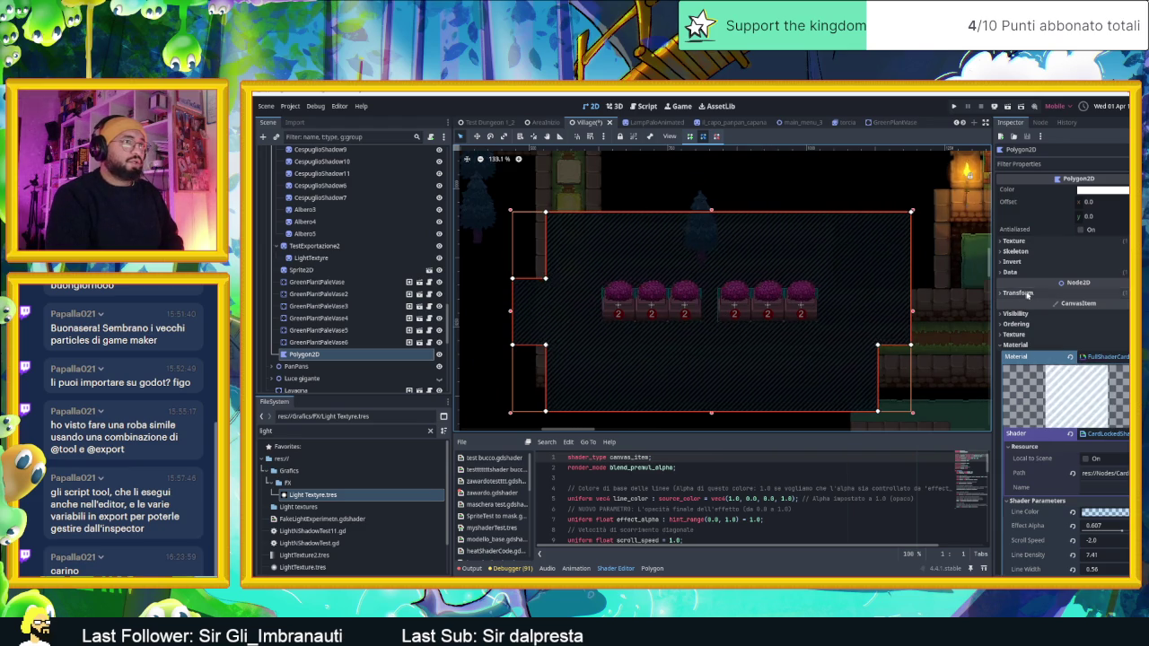
{"action": "left_click", "coordinate": [1034, 241]}
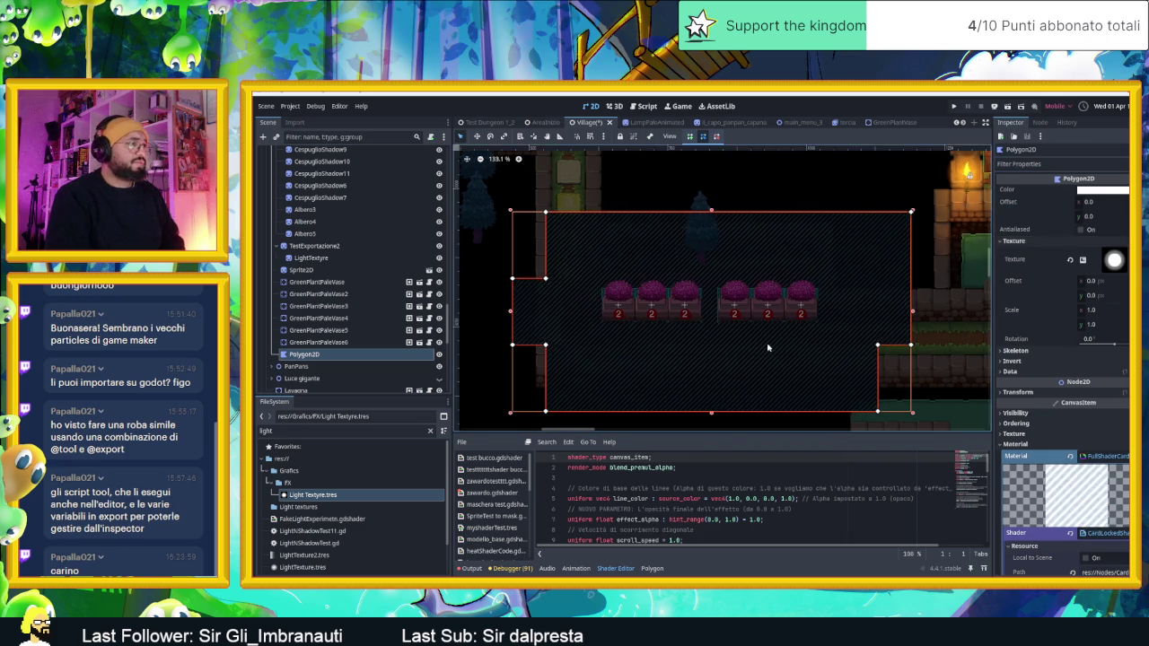
{"action": "scroll", "coordinate": [760, 340], "scroll_direction": "up", "scroll_amount": 2}
{"action": "scroll", "coordinate": [785, 345], "scroll_direction": "down", "scroll_amount": 2}
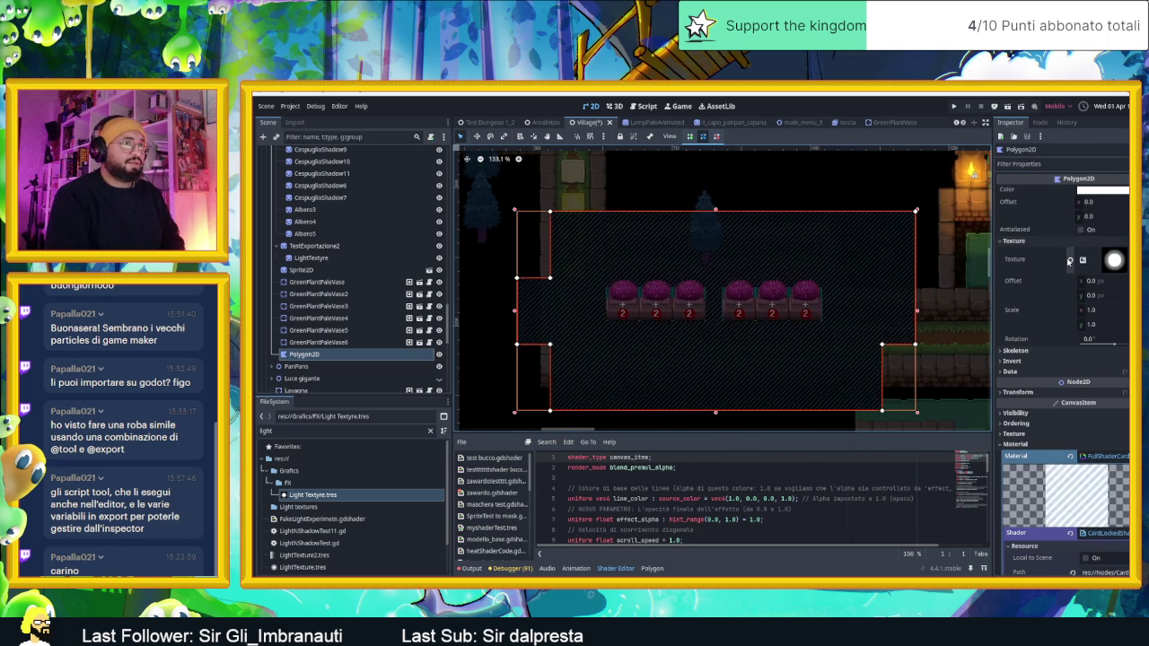
{"action": "scroll", "coordinate": [804, 310], "scroll_direction": "up", "scroll_amount": 5}
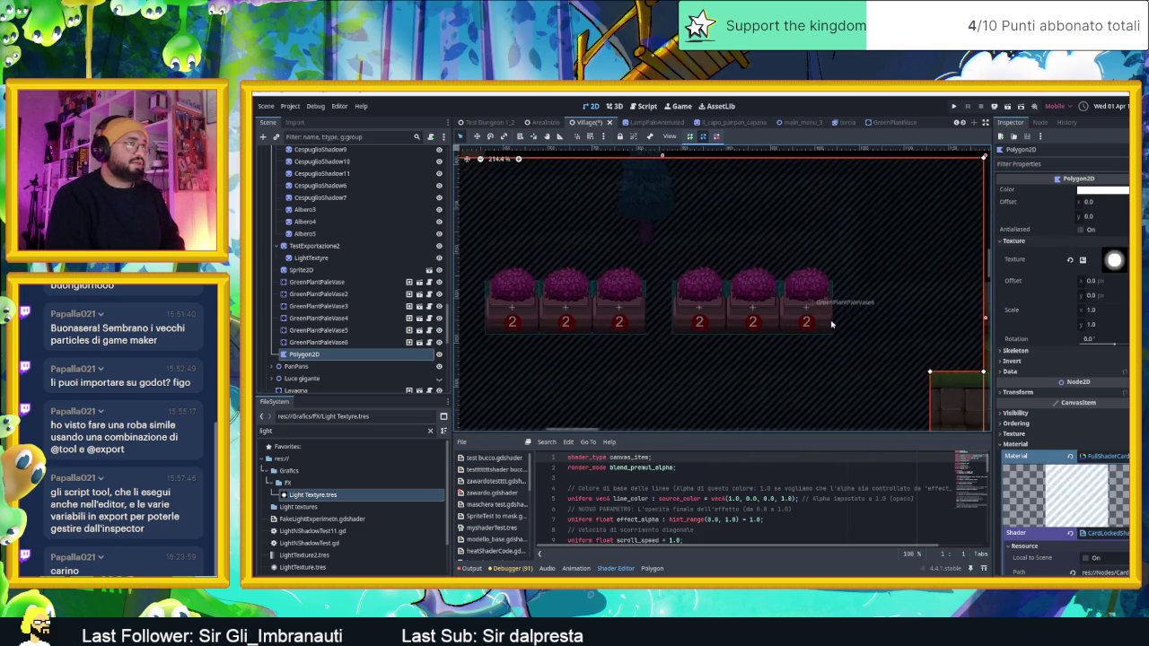
{"action": "scroll", "coordinate": [826, 316], "scroll_direction": "down", "scroll_amount": 5}
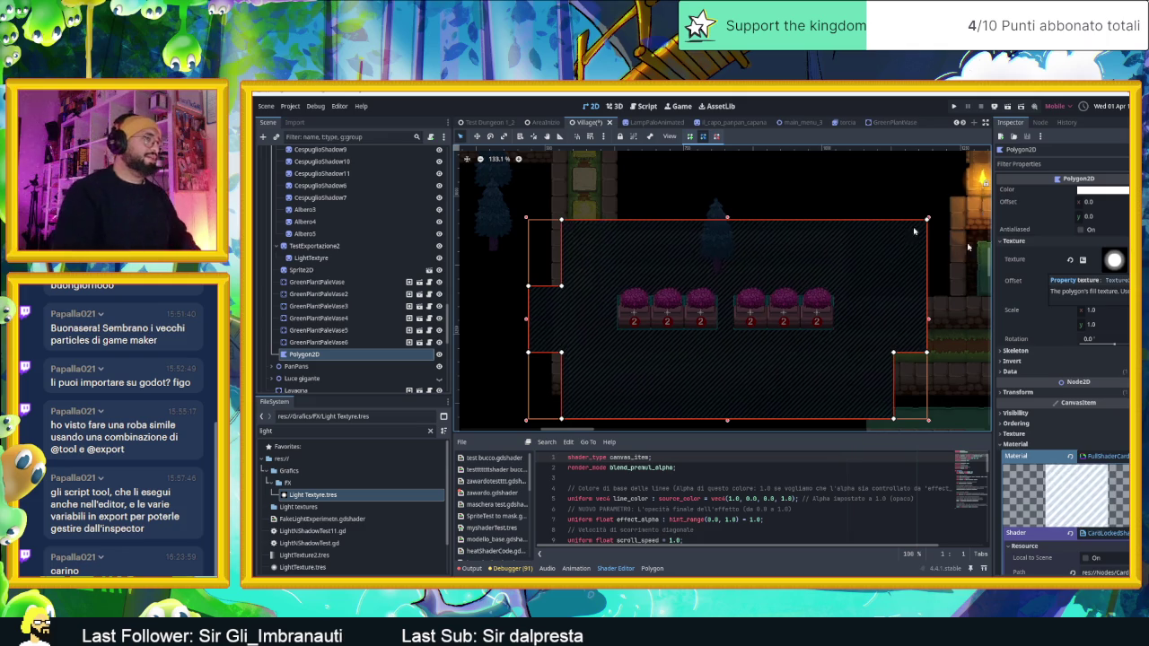
{"action": "scroll", "coordinate": [774, 338], "scroll_direction": "up", "scroll_amount": 5}
{"action": "scroll", "coordinate": [774, 338], "scroll_direction": "down", "scroll_amount": 3}
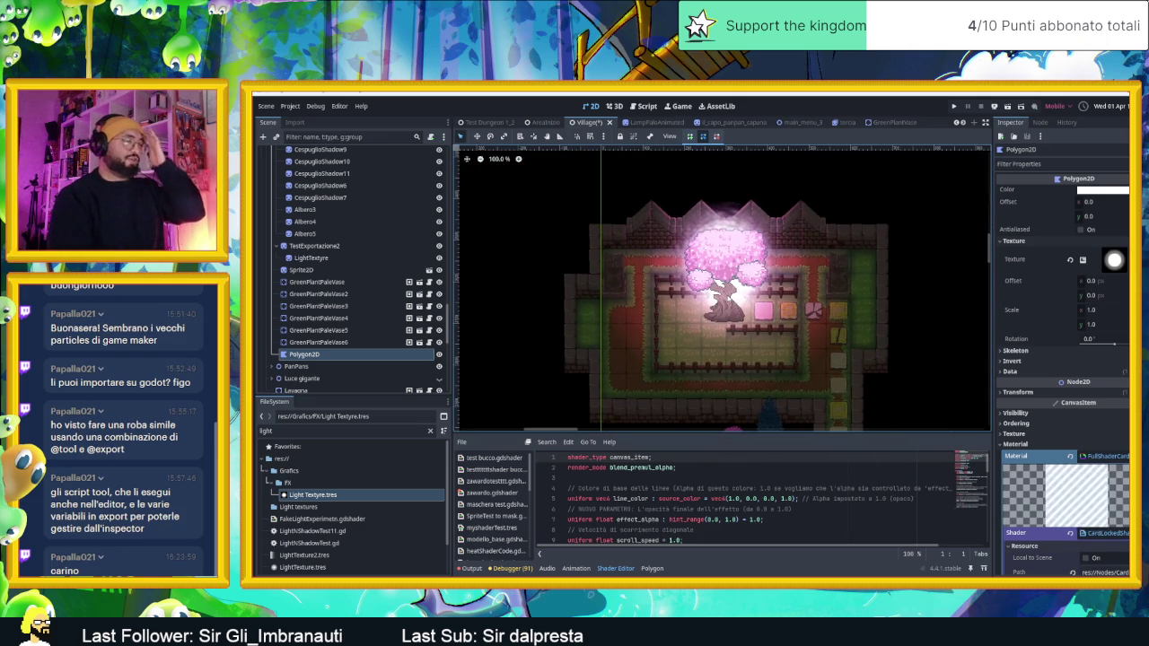
Step: Cut the Polygon2D node out of the village scene
{"action": "scroll", "coordinate": [723, 301], "scroll_direction": "up", "scroll_amount": 5}
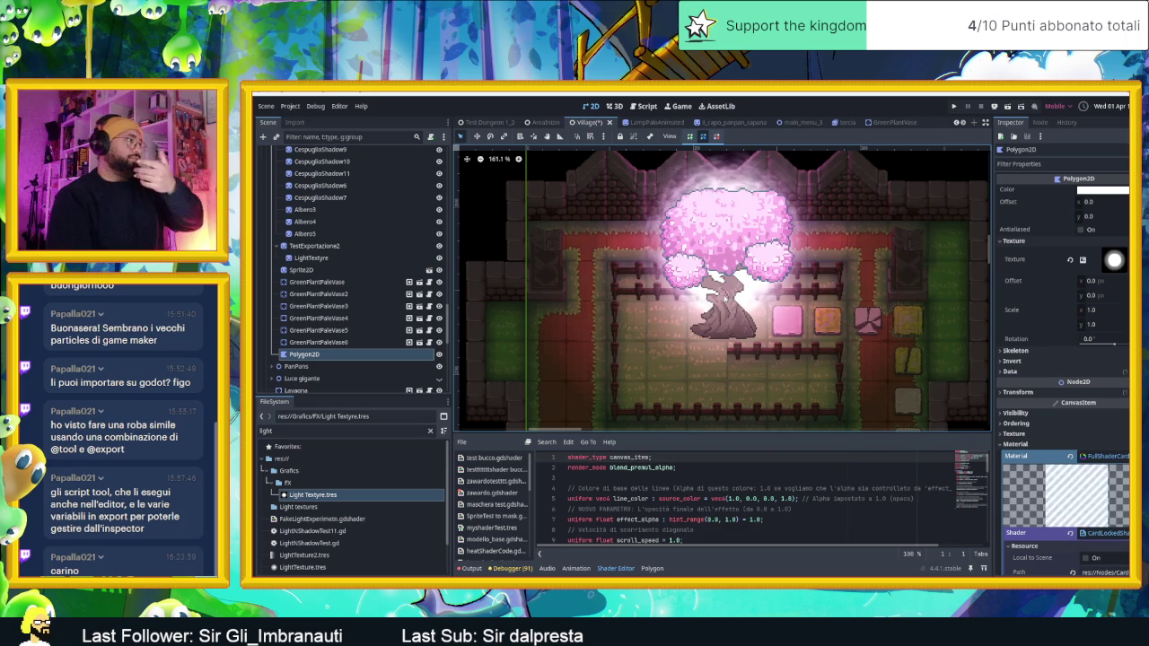
{"action": "right_click", "coordinate": [386, 359]}
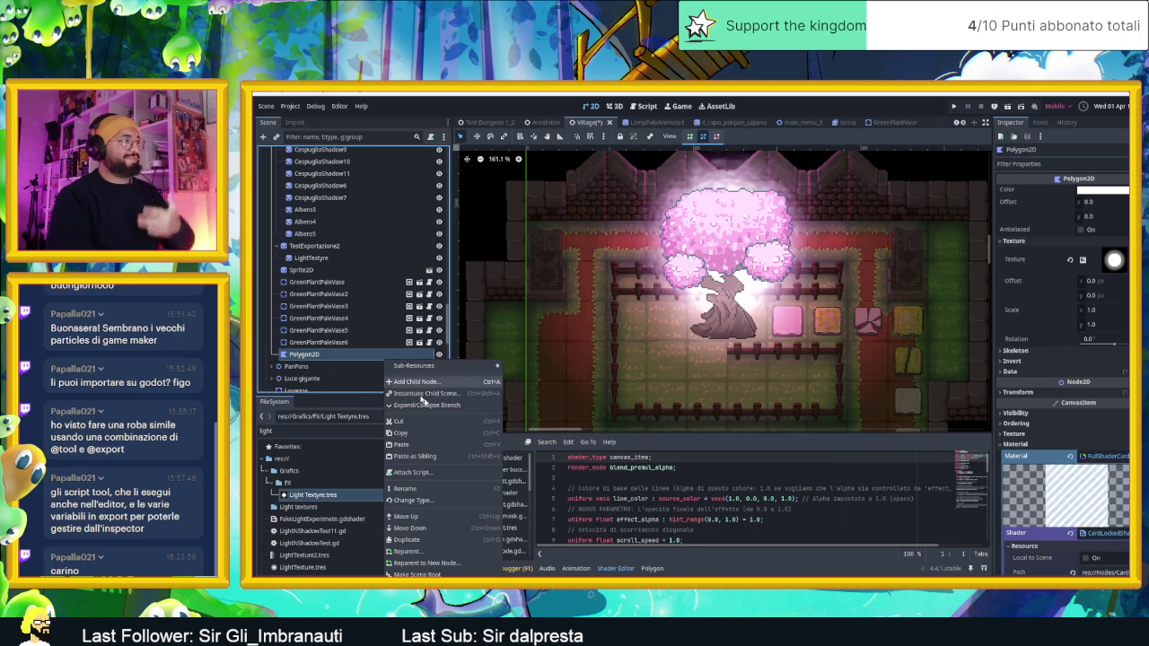
{"action": "left_click", "coordinate": [426, 421]}
Step: Save the scene and run the project
{"action": "scroll", "coordinate": [778, 369], "scroll_direction": "down", "scroll_amount": 5}
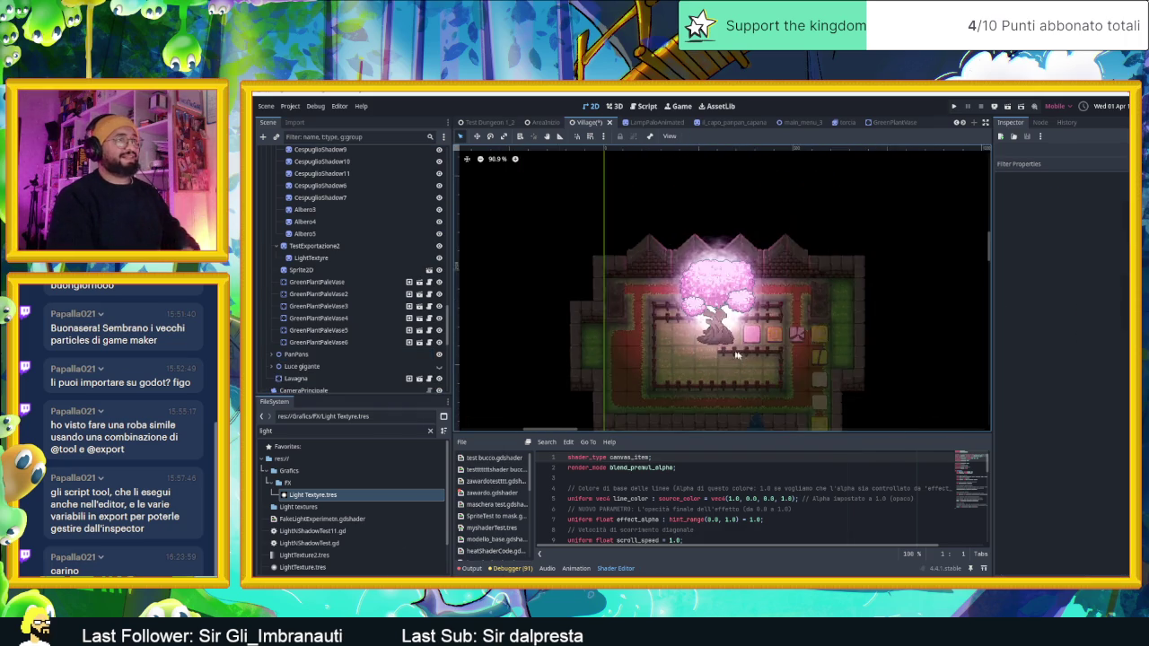
{"action": "scroll", "coordinate": [779, 370], "scroll_direction": "up", "scroll_amount": 2}
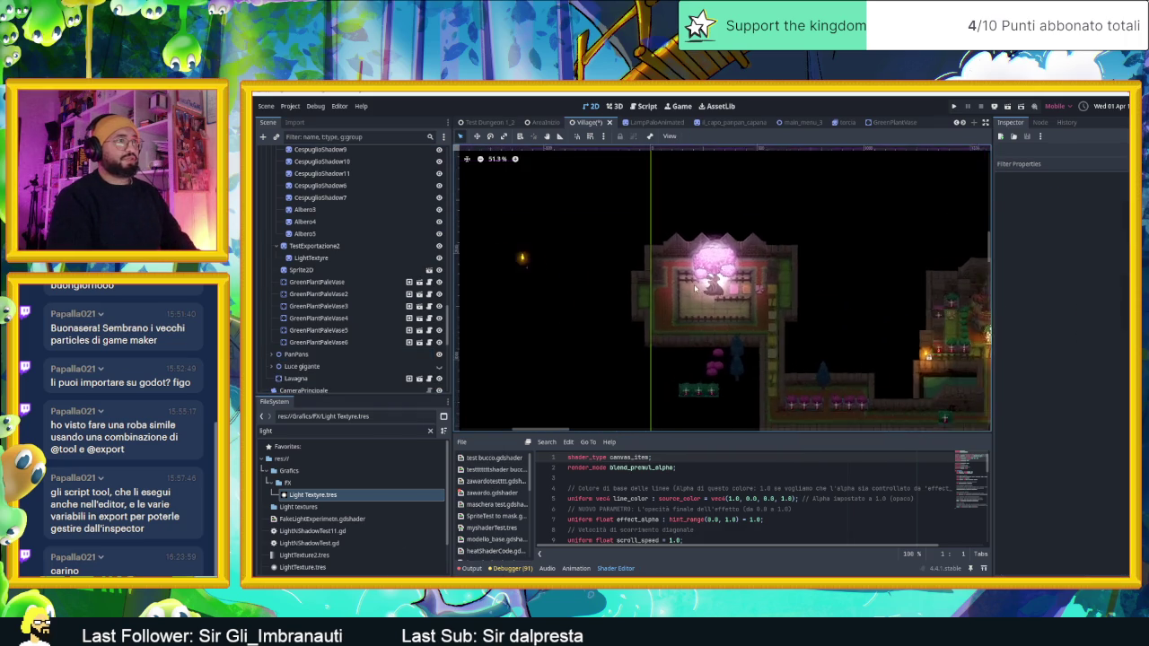
{"action": "left_click_drag", "start_coordinate": [956, 407], "coordinate": [590, 374]}
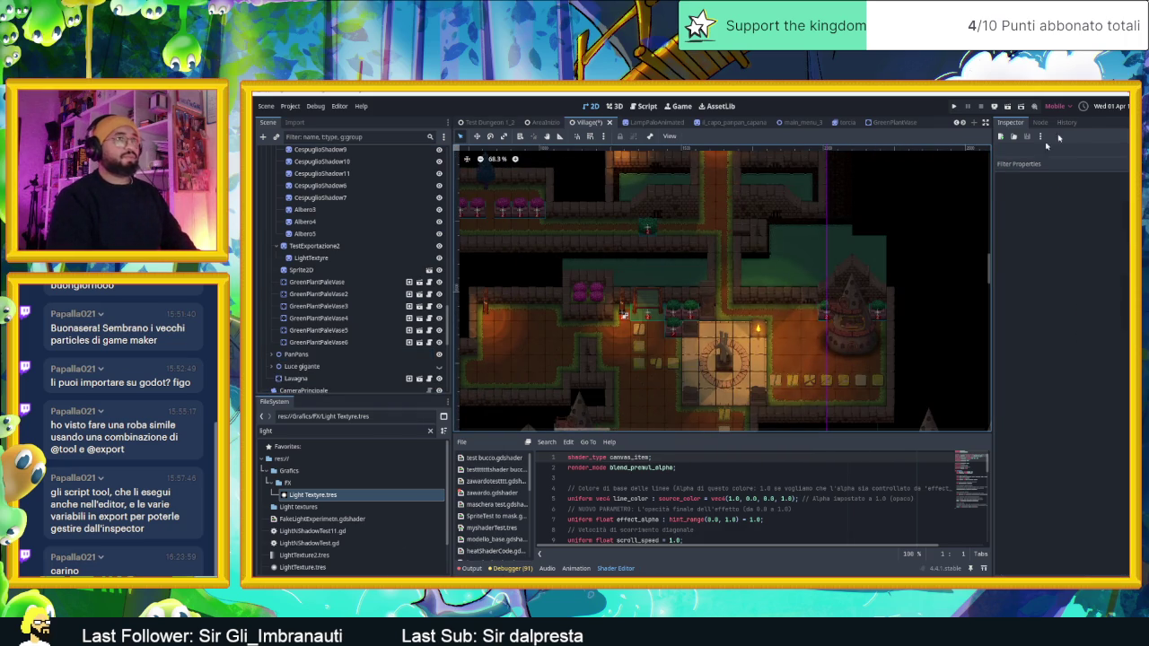
{"action": "left_click", "coordinate": [1008, 107]}
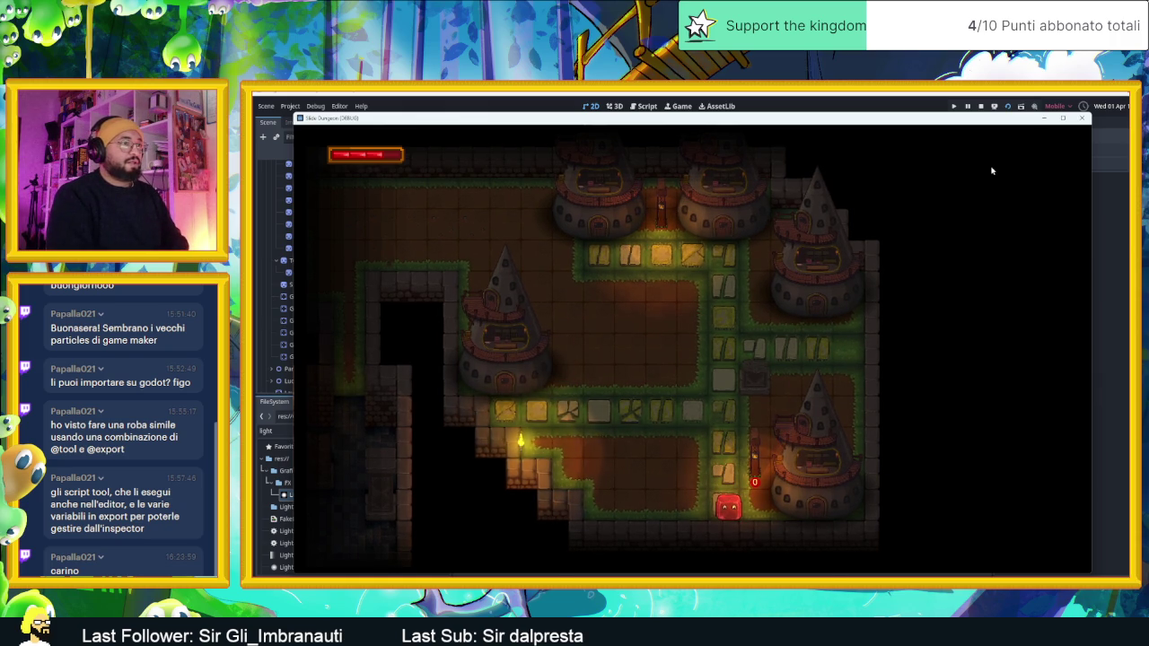
Step: Steer the slime with the arrow keys through the first dungeon rooms
{"action": "key", "text": "Up"}
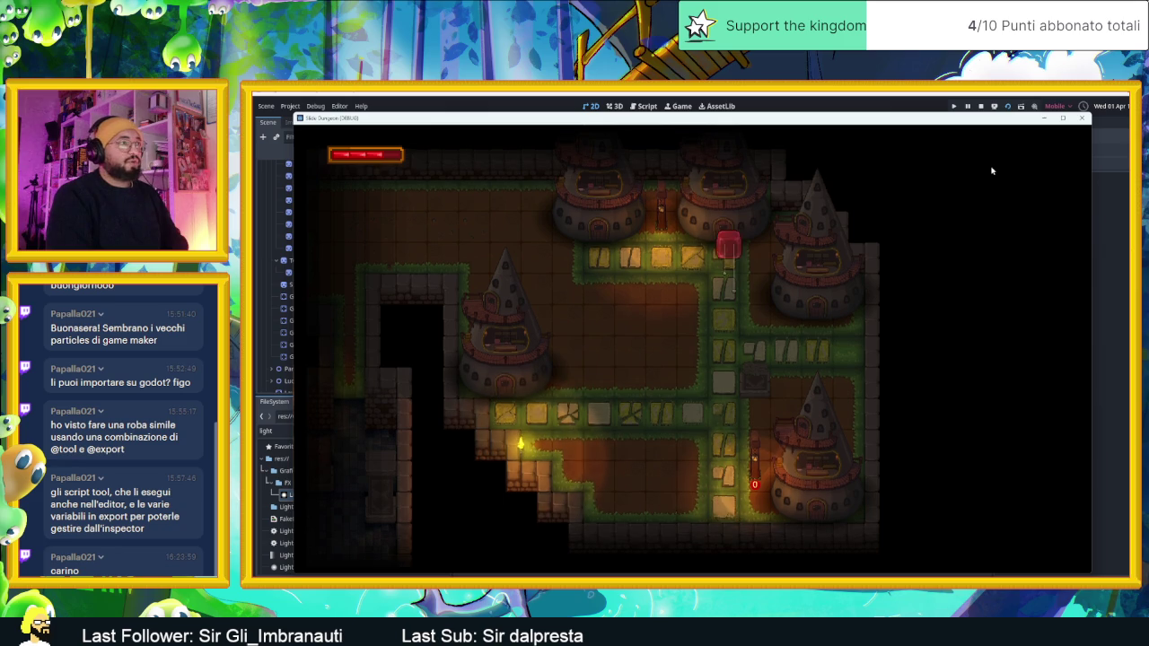
{"action": "key", "text": "Right"}
{"action": "key", "text": "Right"}
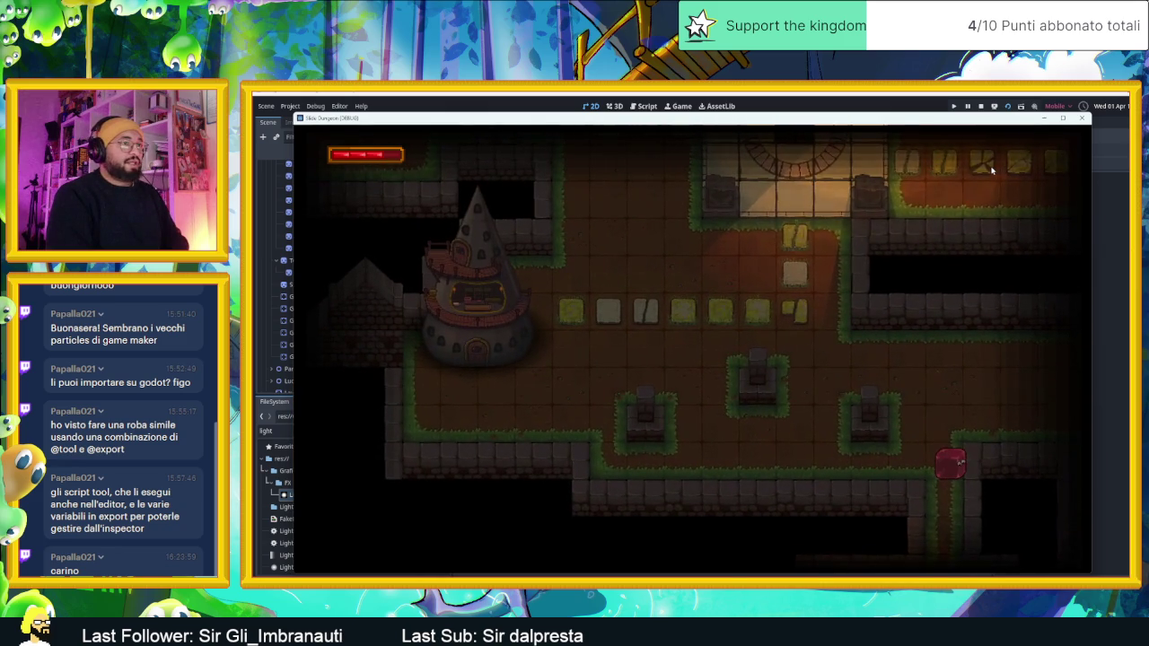
{"action": "key", "text": "Left"}
{"action": "key", "text": "Right"}
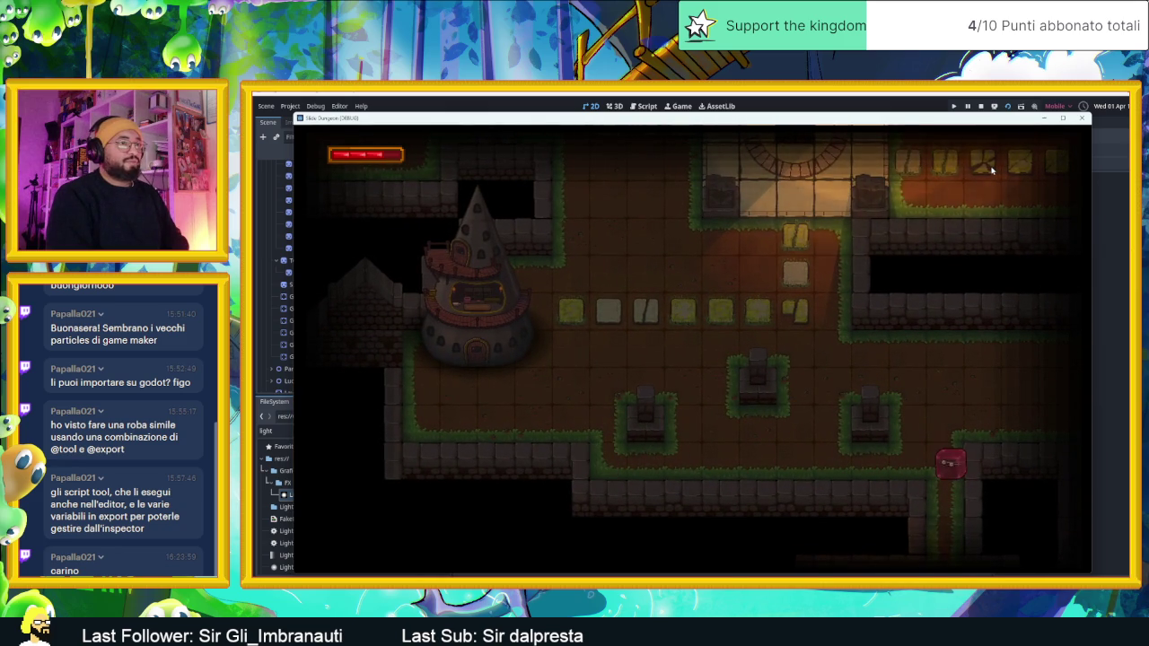
{"action": "key", "text": "Down"}
{"action": "key", "text": "Left"}
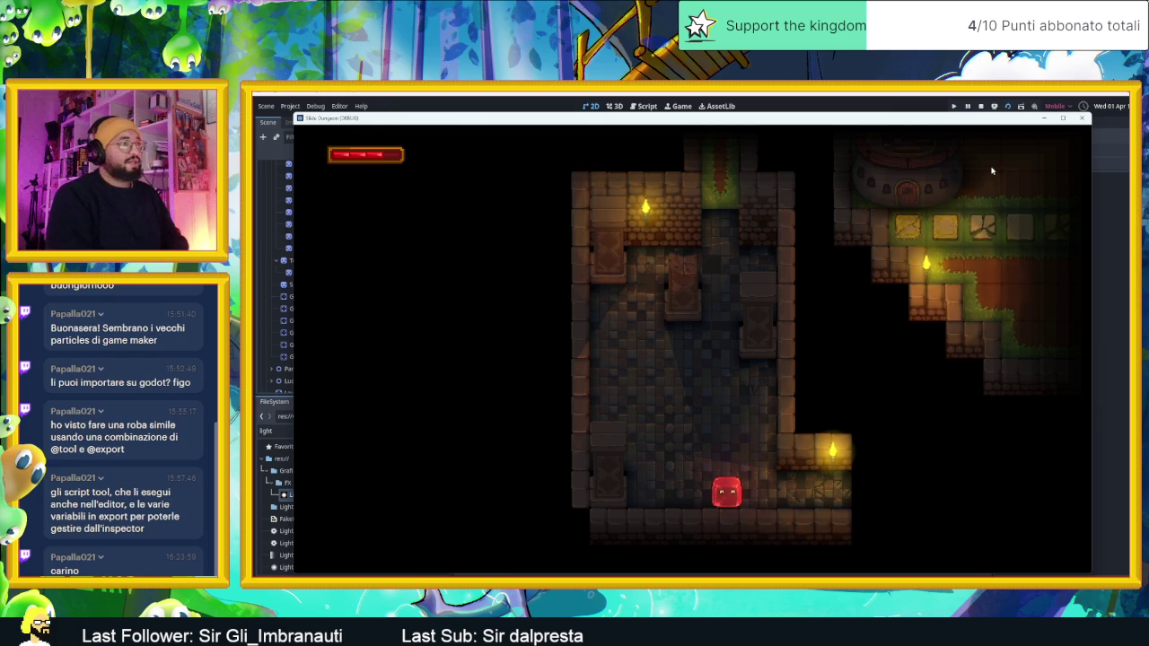
{"action": "key", "text": "Up"}
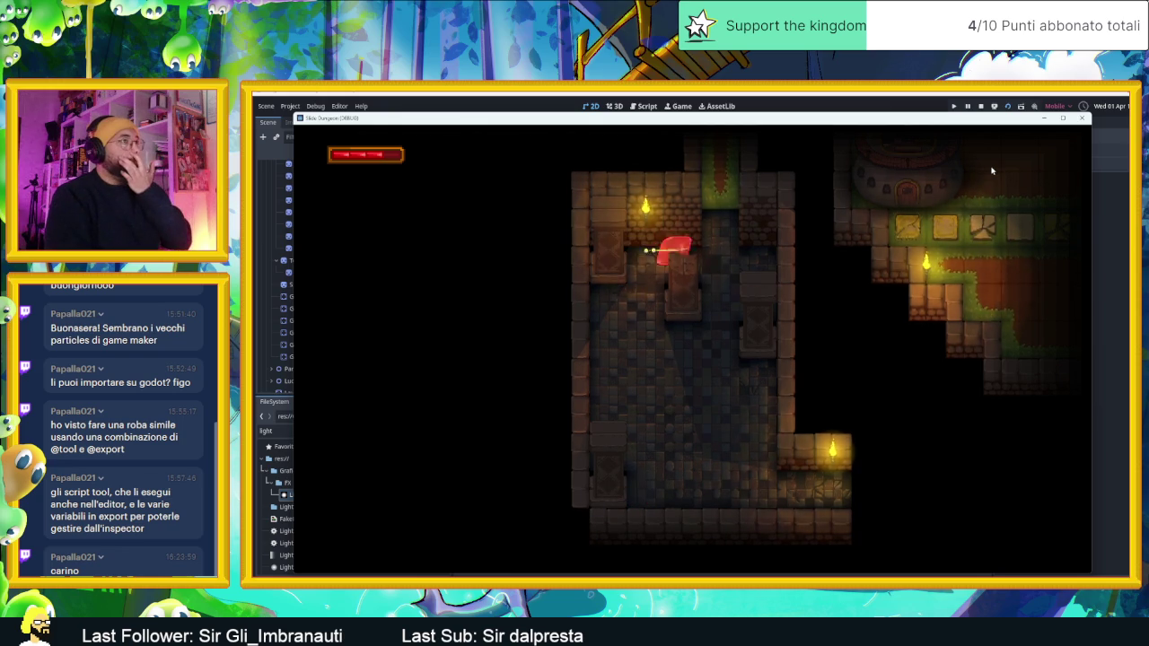
{"action": "key", "text": "Up"}
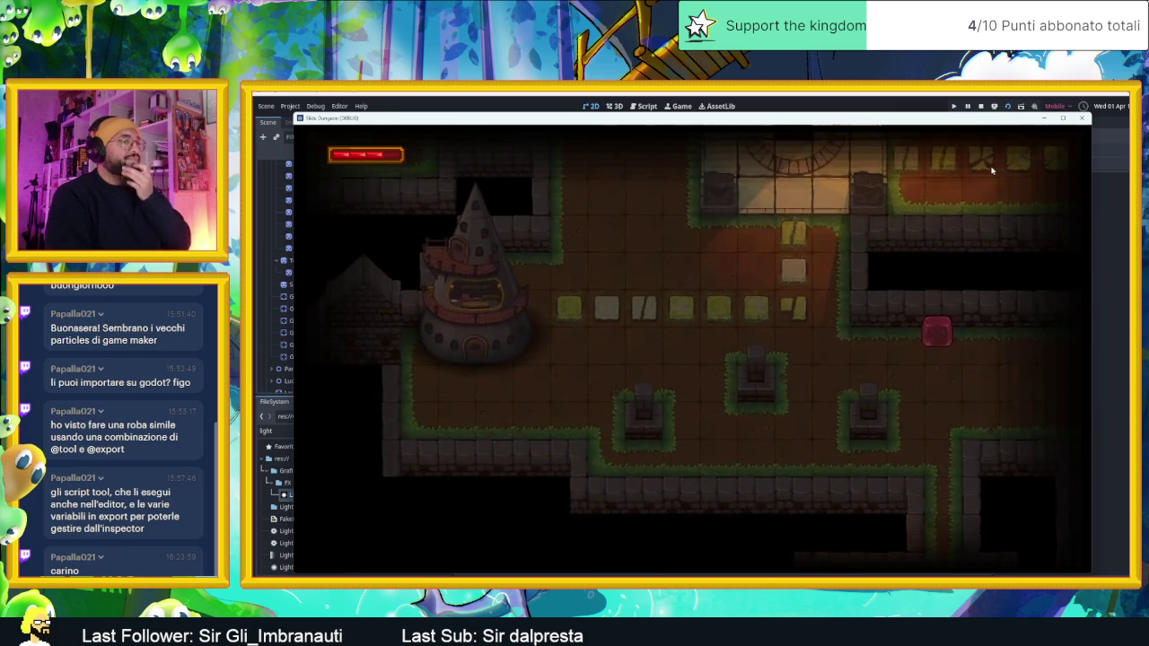
{"action": "key", "text": "Down"}
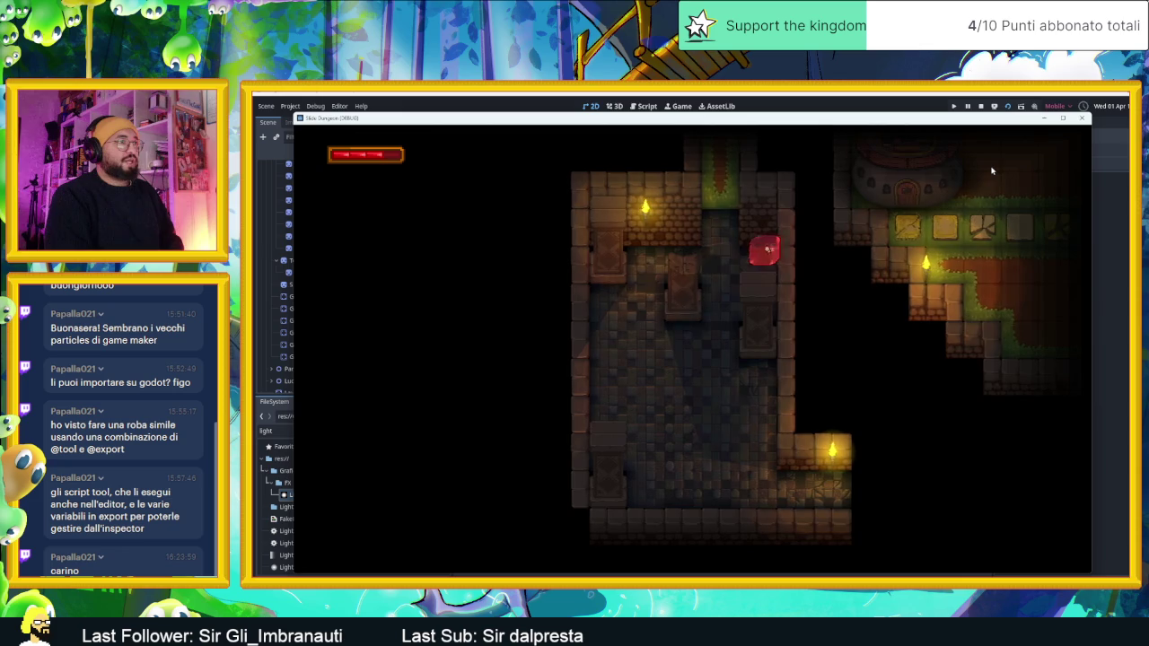
{"action": "key", "text": "Right"}
{"action": "key", "text": "Left"}
Step: Walk the slime up into the pink-tree garden, then snap the game window right
{"action": "key", "text": "Up"}
{"action": "key", "text": "Right"}
{"action": "key", "text": "Up"}
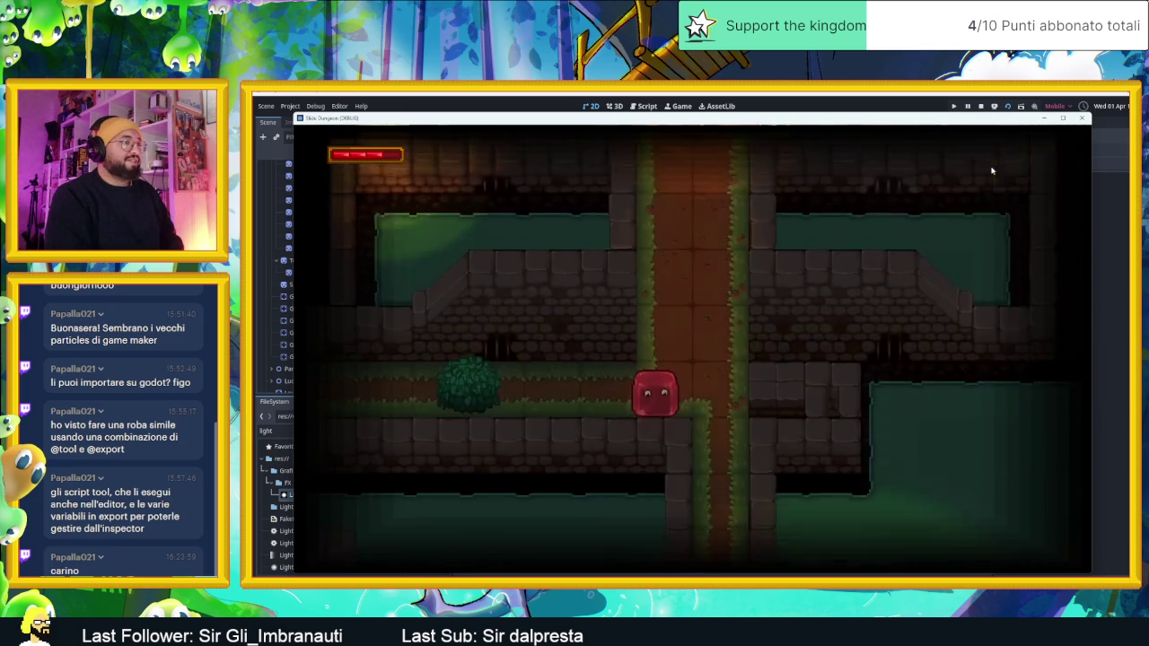
{"action": "key", "text": "Left"}
{"action": "key", "text": "Right"}
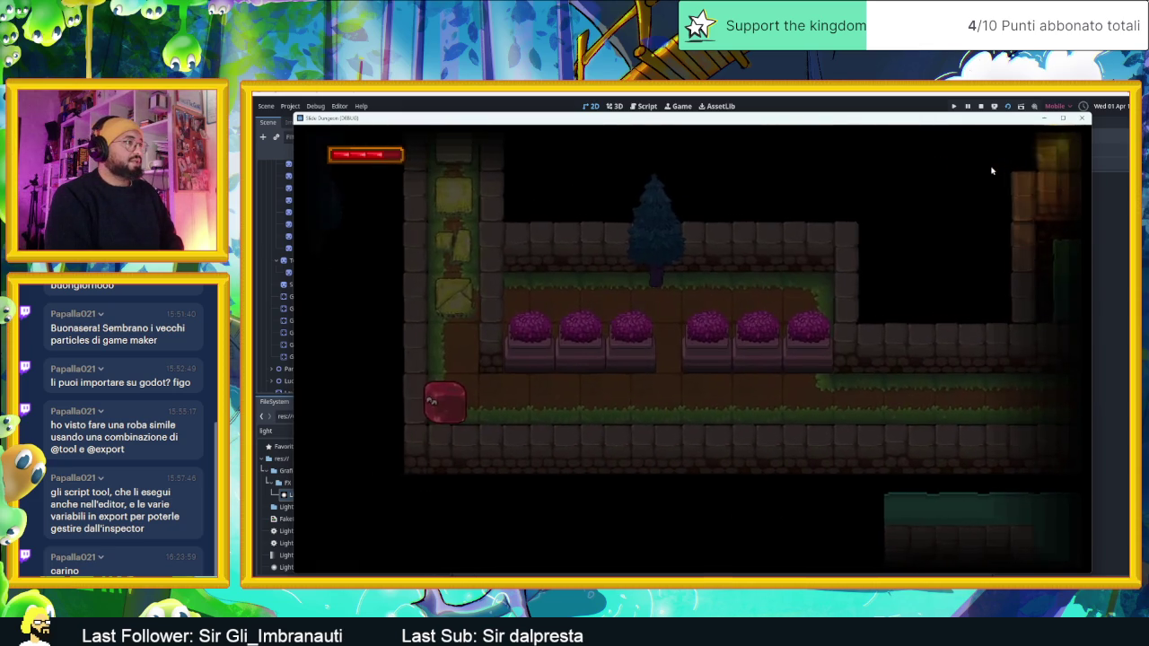
{"action": "key", "text": "Up"}
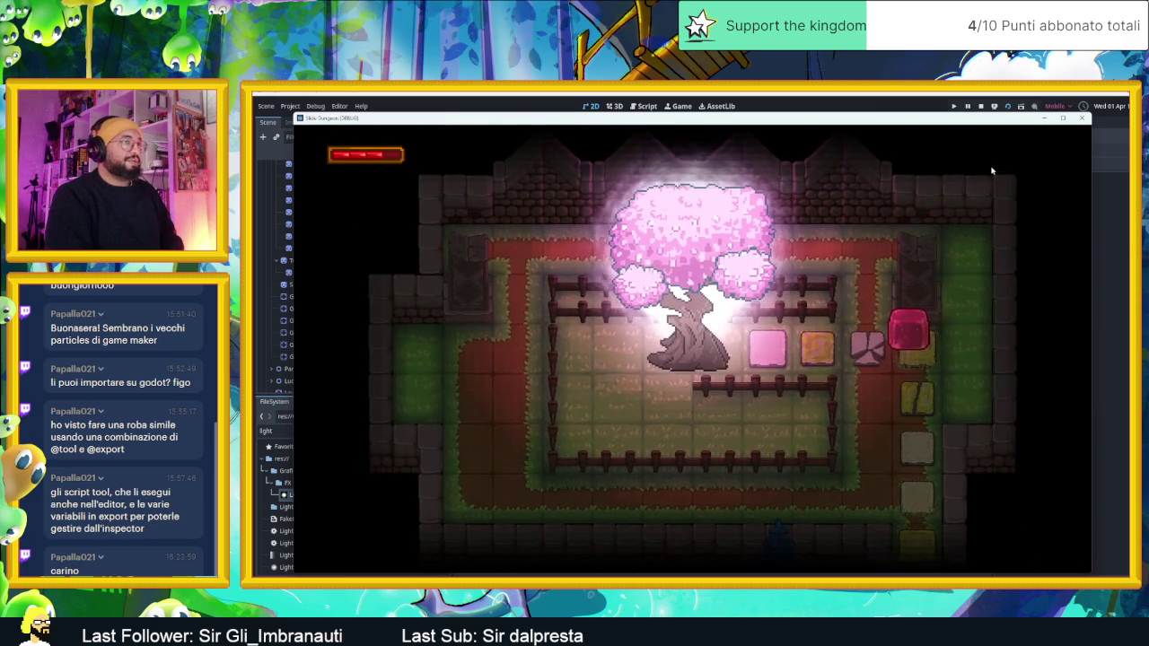
{"action": "key", "text": "Right"}
{"action": "key", "text": "Down"}
{"action": "key", "text": "Left"}
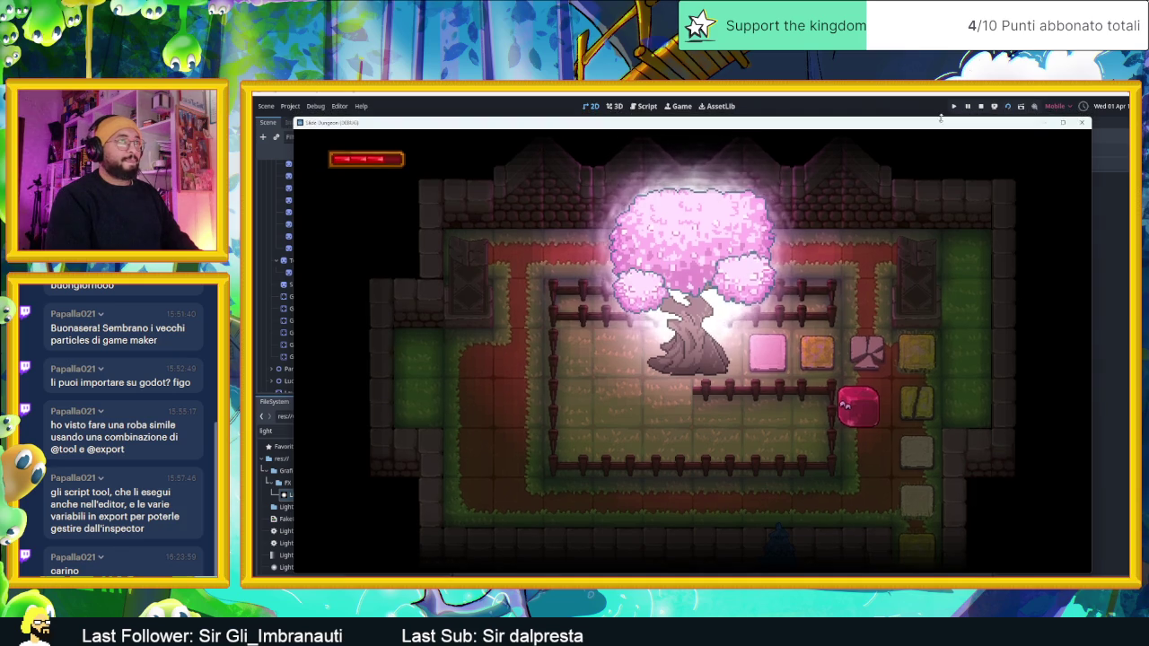
{"action": "key", "text": "super+Right"}
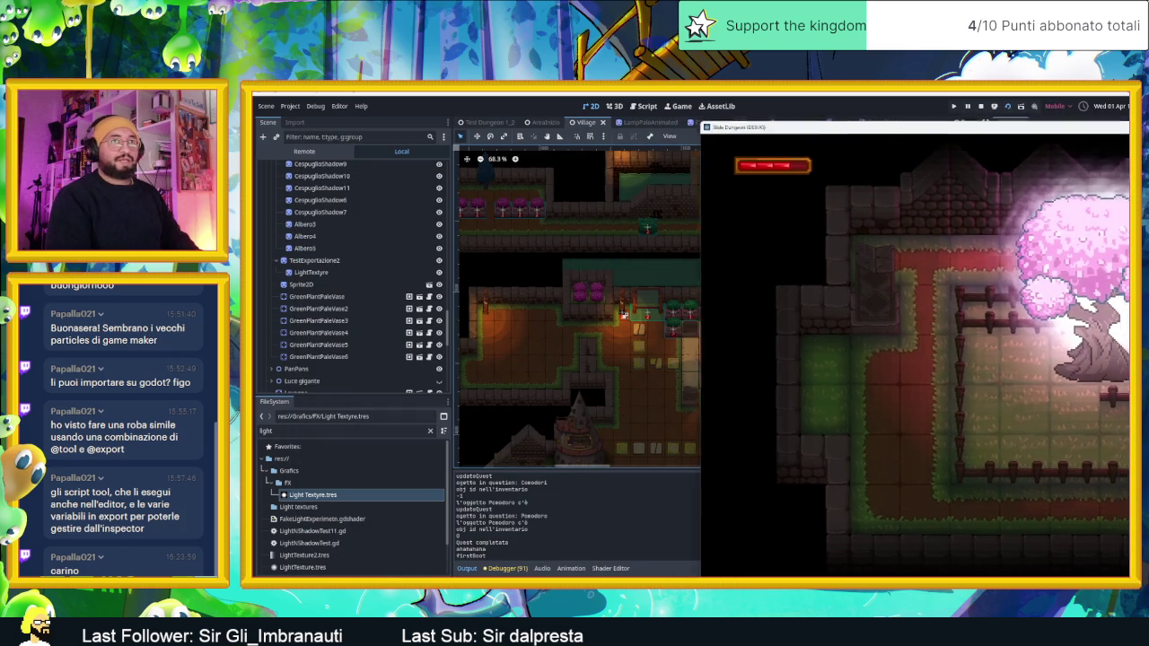
Step: Hide the game window, filter FileSystem by 'musi', and select Village.ogg in Sounds/Musica
{"action": "key", "text": "super+Up"}
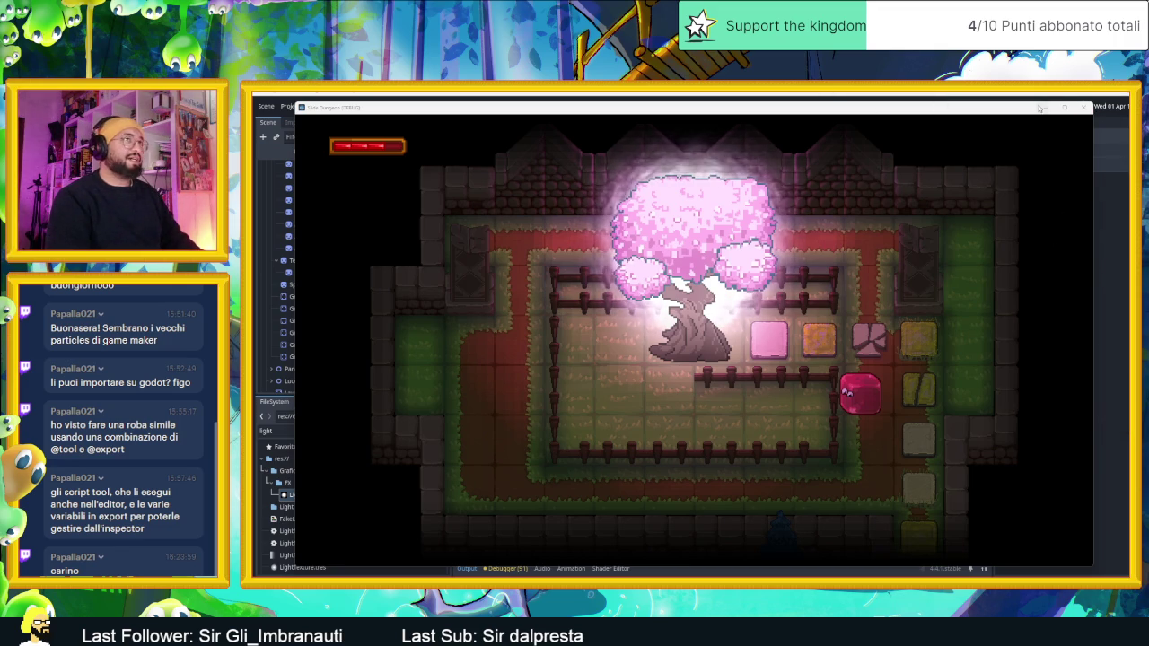
{"action": "left_click", "coordinate": [1038, 108]}
{"action": "left_click", "coordinate": [293, 431]}
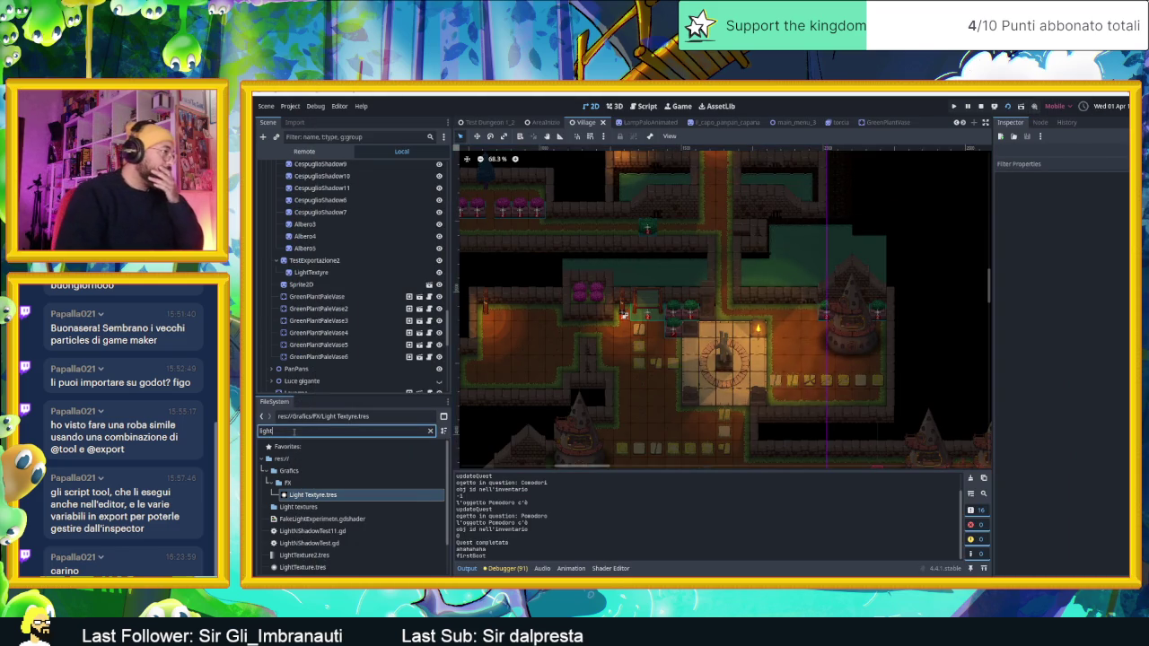
{"action": "double_click", "coordinate": [294, 432]}
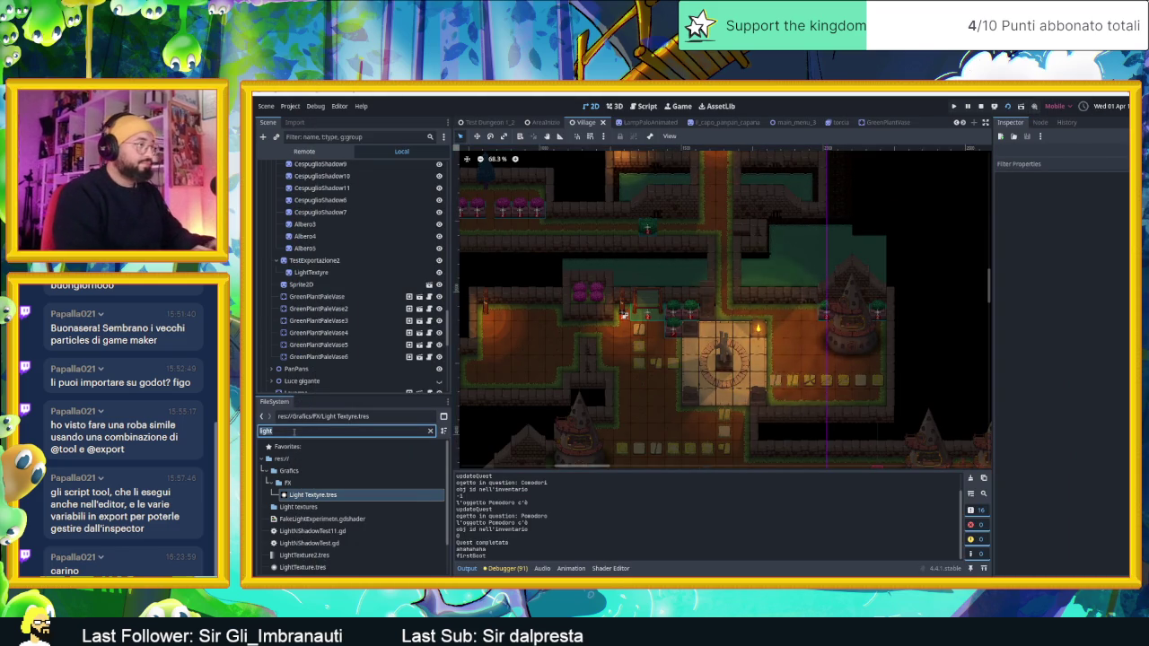
{"action": "type", "text": "mus"}
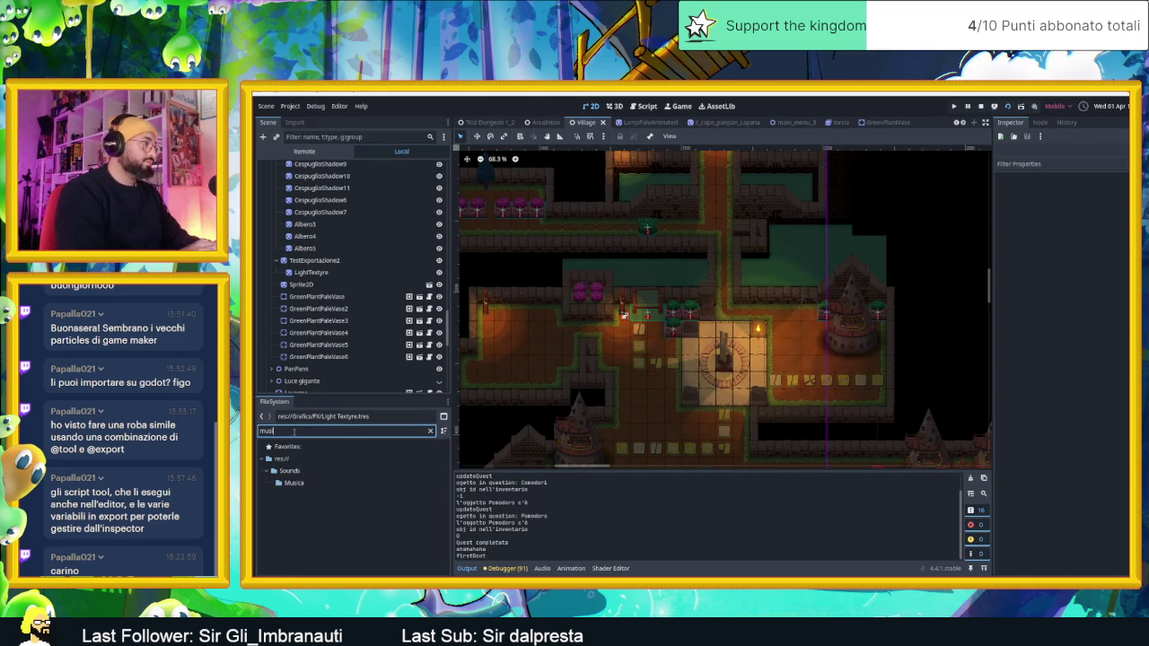
{"action": "type", "text": "i"}
{"action": "left_click", "coordinate": [309, 483]}
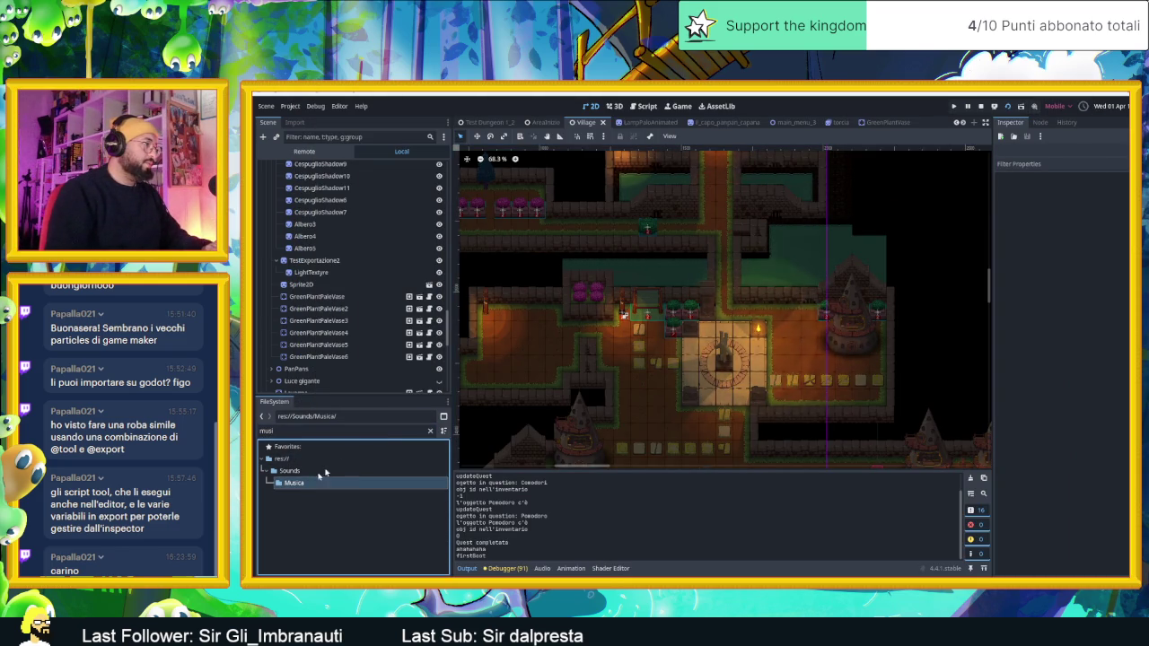
{"action": "left_click", "coordinate": [430, 432]}
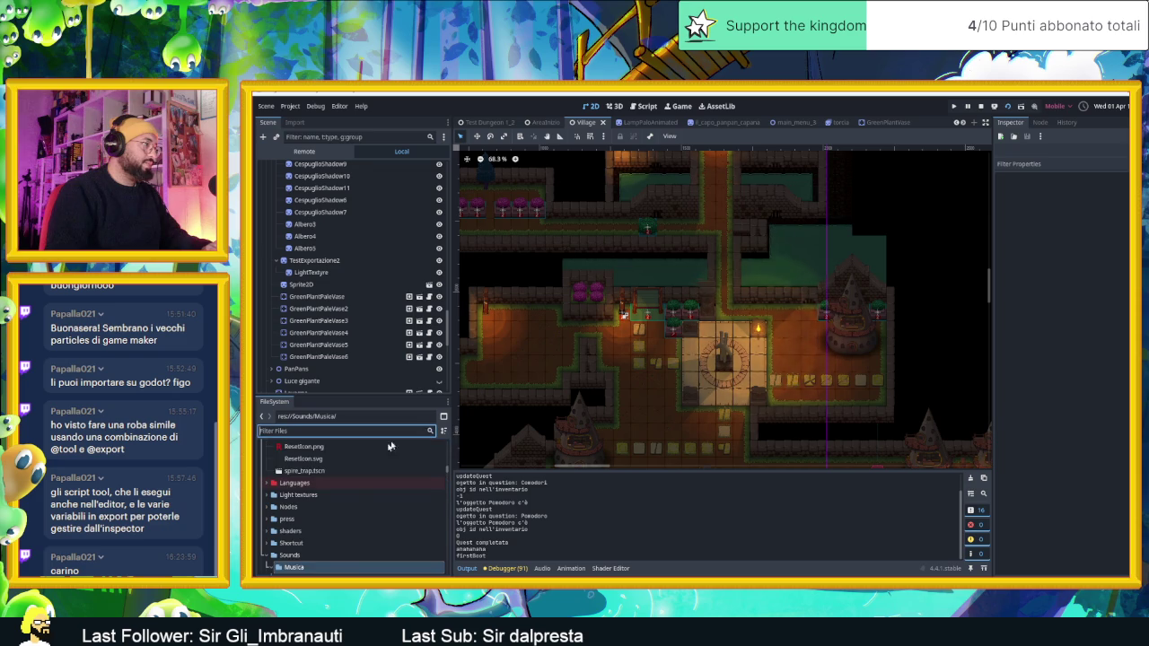
{"action": "left_click", "coordinate": [325, 549]}
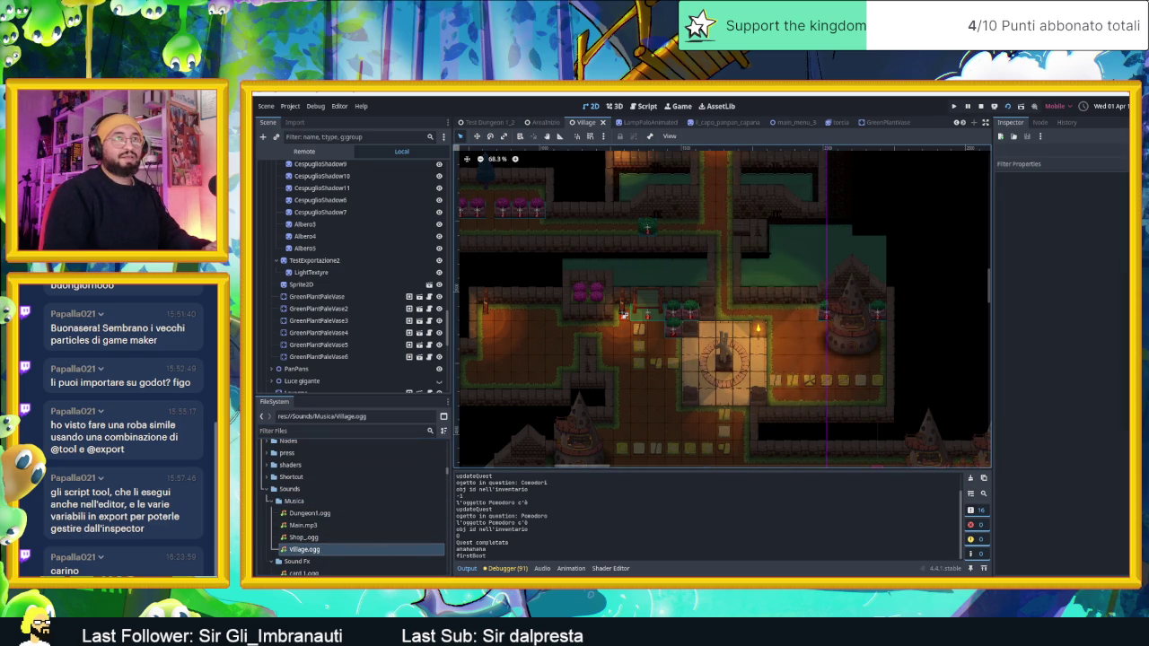
{"action": "left_click", "coordinate": [299, 565]}
Step: Reveal Village.ogg in the file manager and play it in VLC
{"action": "right_click", "coordinate": [299, 565]}
{"action": "key", "text": "Escape"}
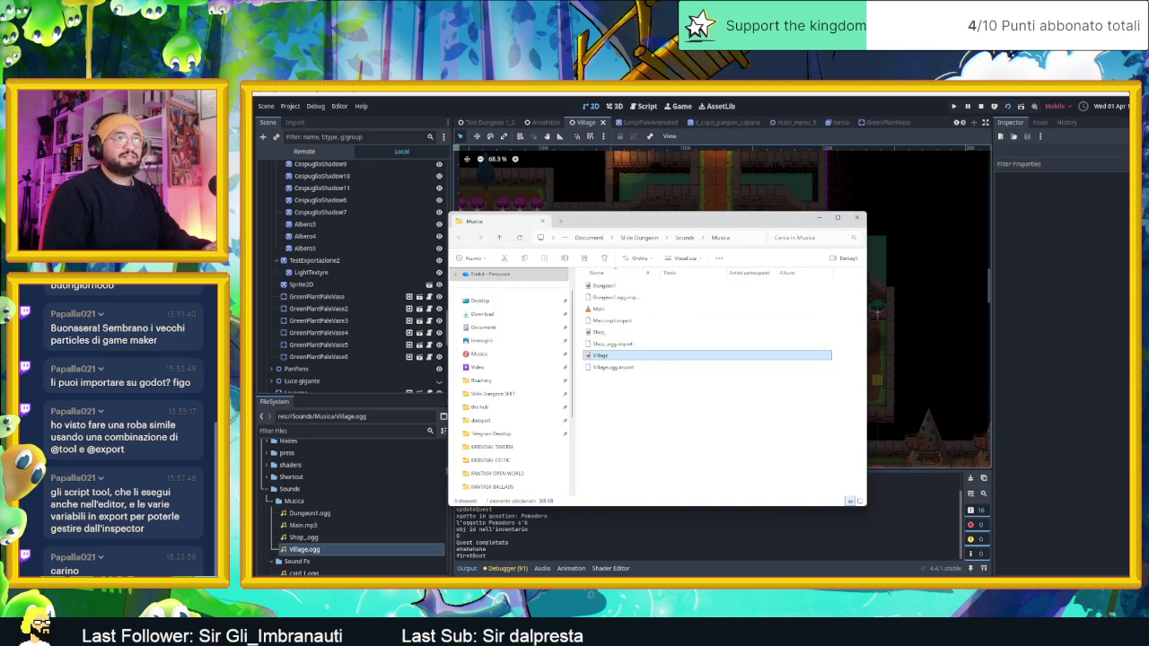
{"action": "key", "text": "Return"}
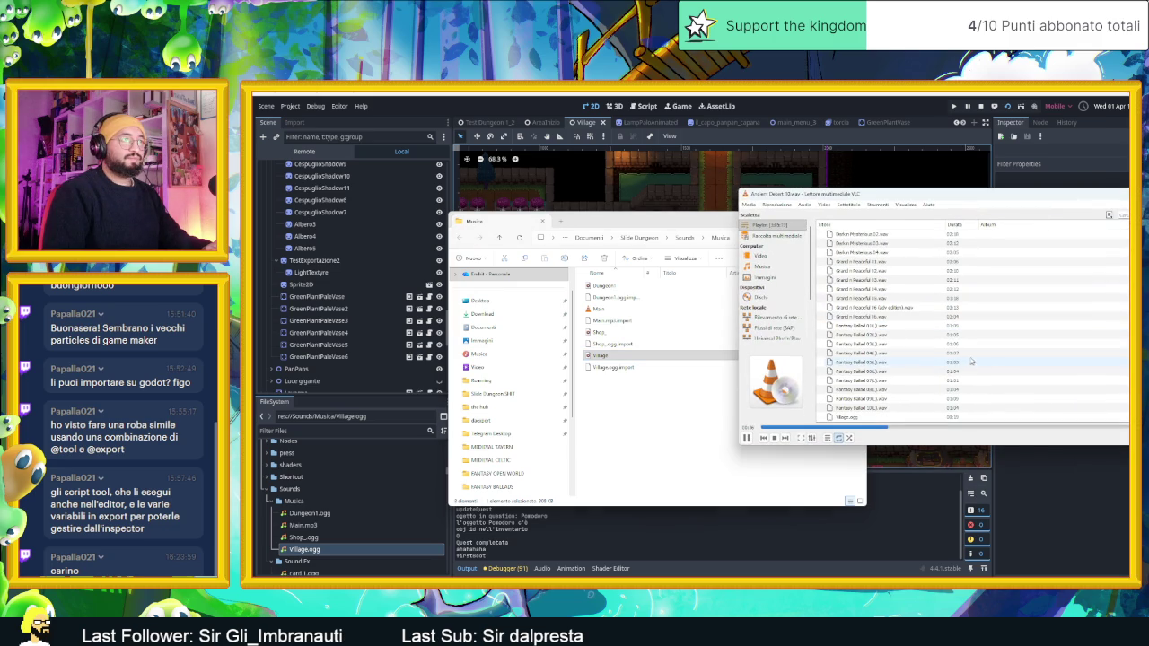
{"action": "double_click", "coordinate": [883, 417]}
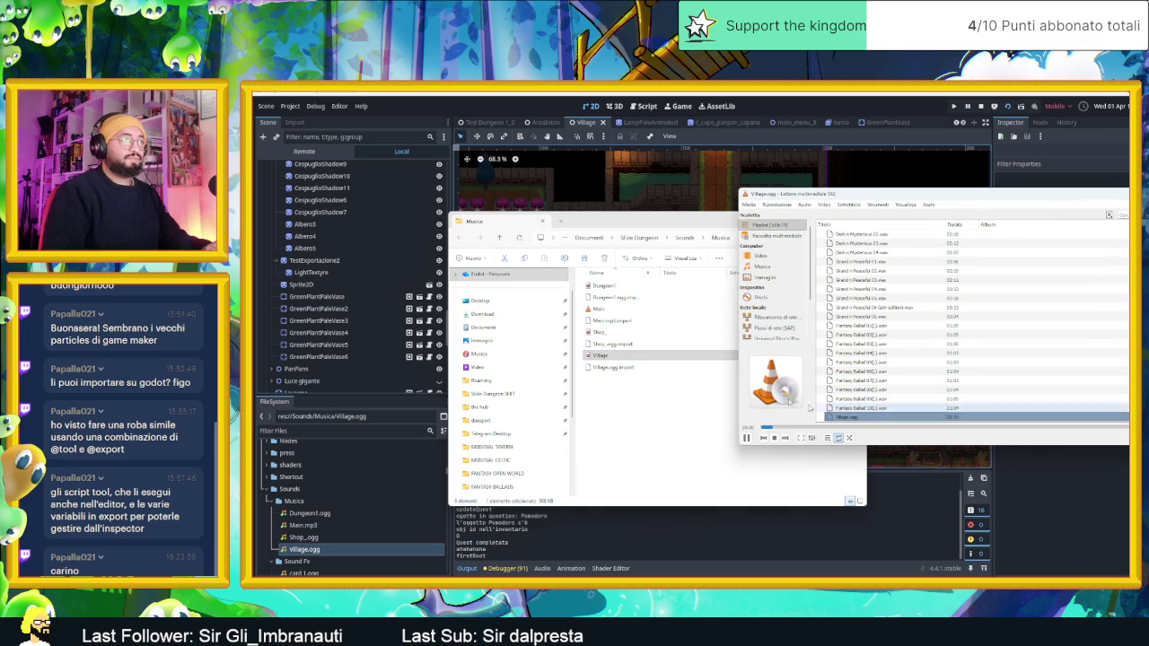
Step: Minimise the file manager and close the running game window
{"action": "left_click", "coordinate": [726, 221]}
{"action": "left_click", "coordinate": [821, 219]}
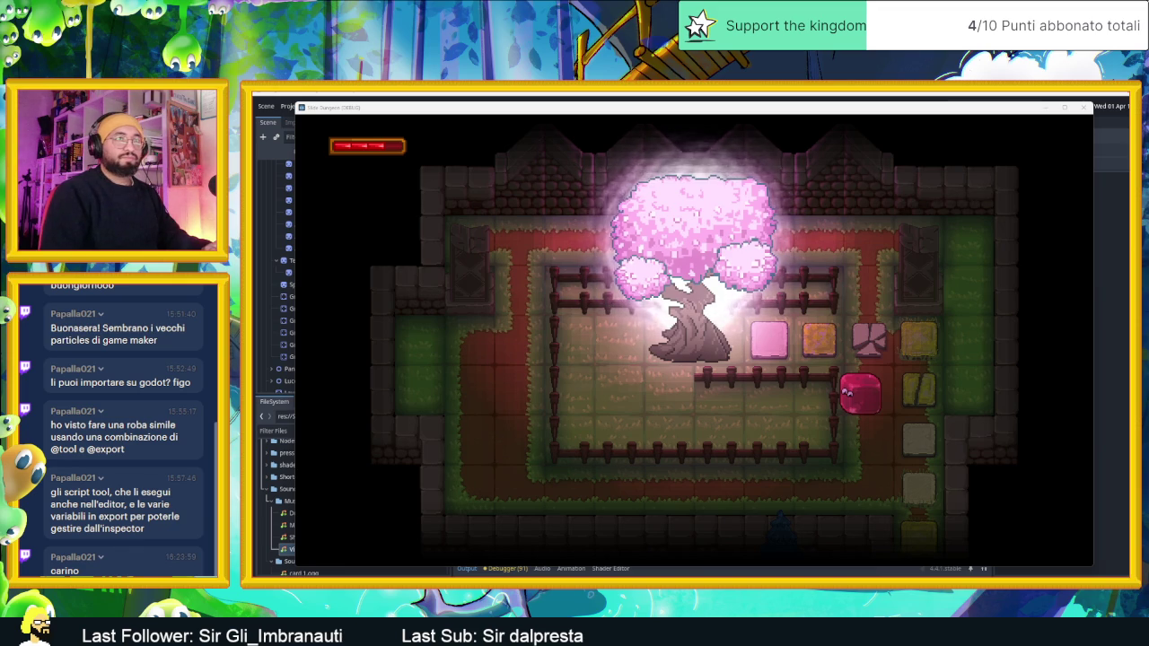
{"action": "left_click", "coordinate": [1082, 107]}
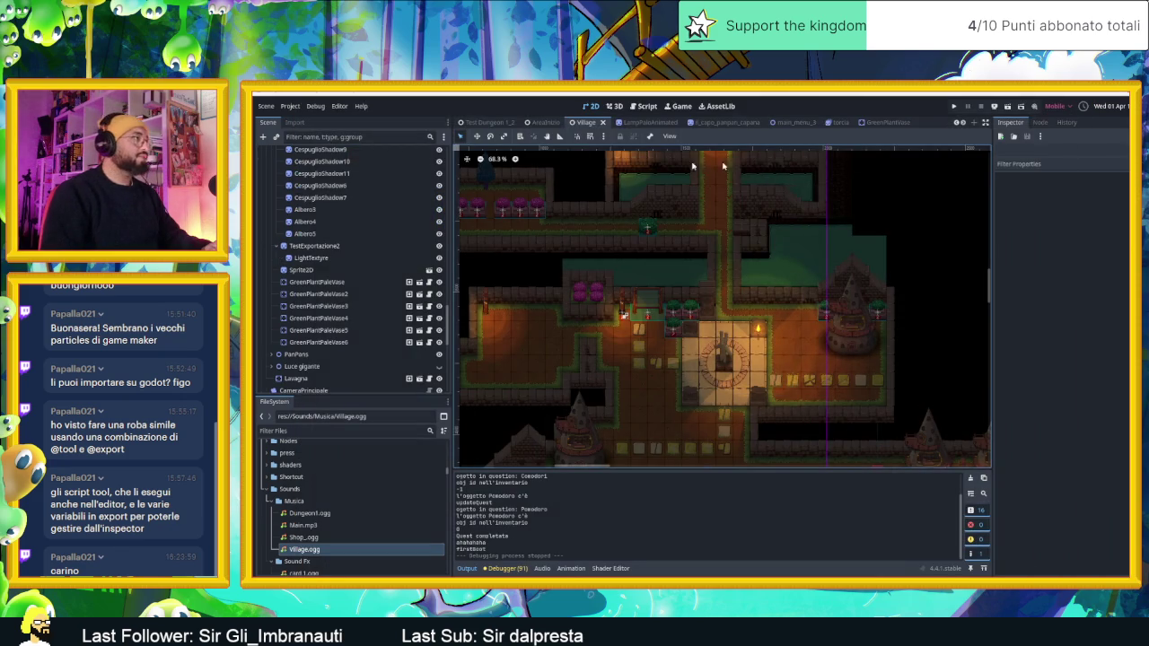
Step: Add an AudioStreamPlayer child under the root ModelloBase node, found by searching 'audio'
{"action": "scroll", "coordinate": [410, 203], "scroll_direction": "up", "scroll_amount": 15}
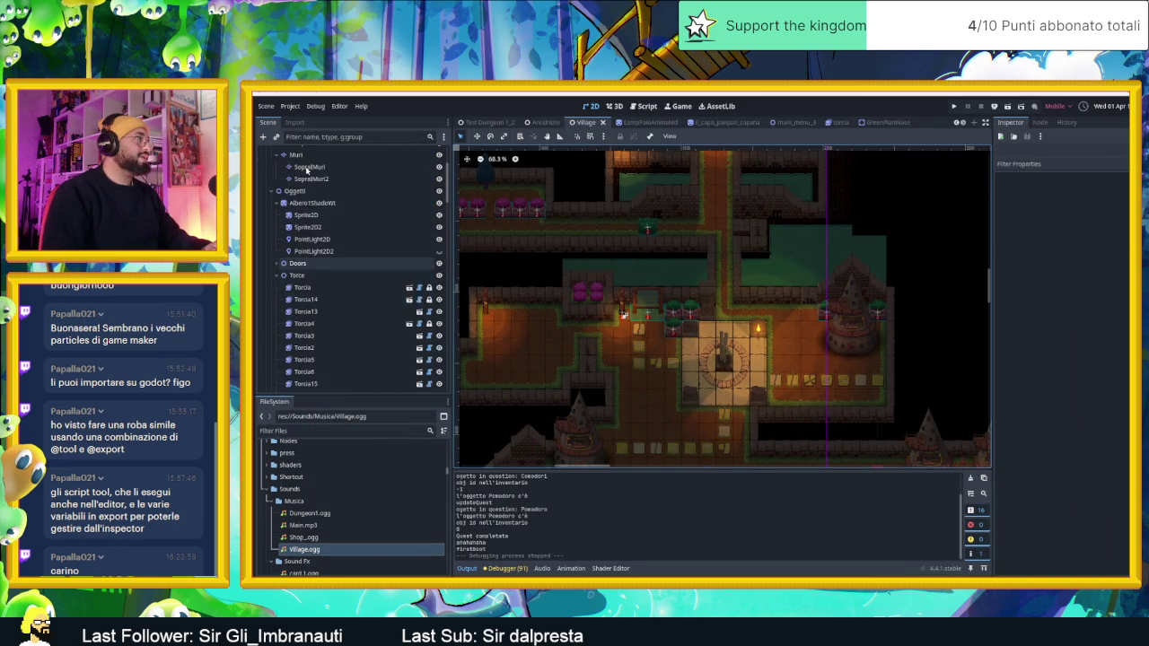
{"action": "left_click", "coordinate": [296, 165]}
{"action": "left_click", "coordinate": [292, 152]}
{"action": "left_click", "coordinate": [263, 136]}
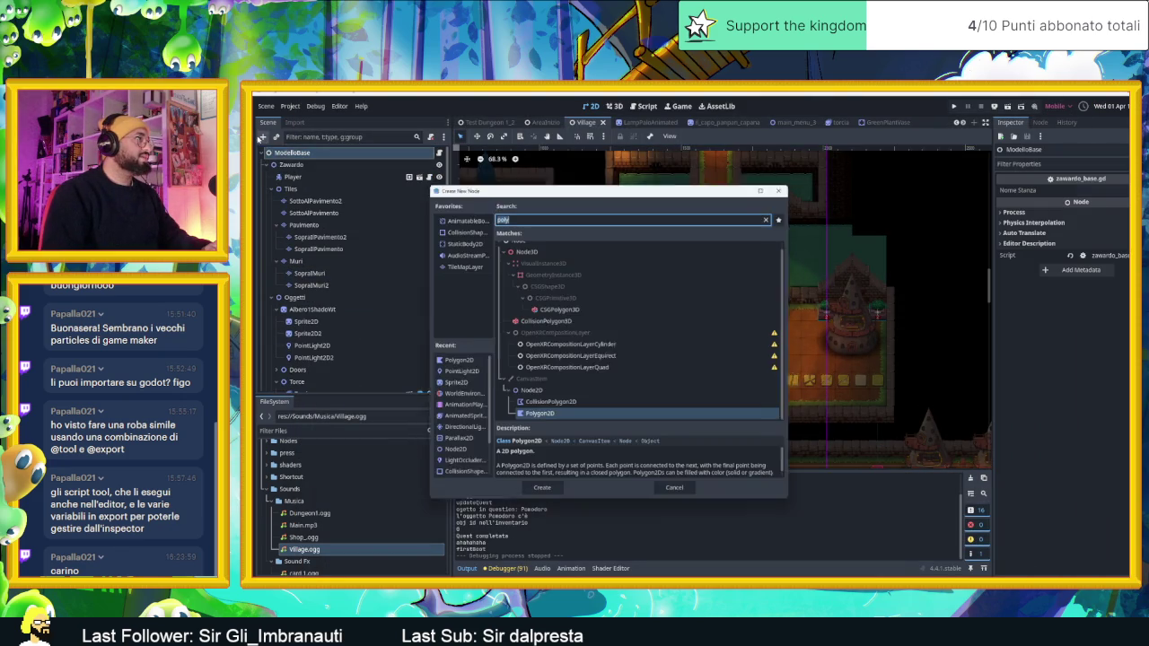
{"action": "double_click", "coordinate": [498, 217]}
{"action": "type", "text": "pla"}
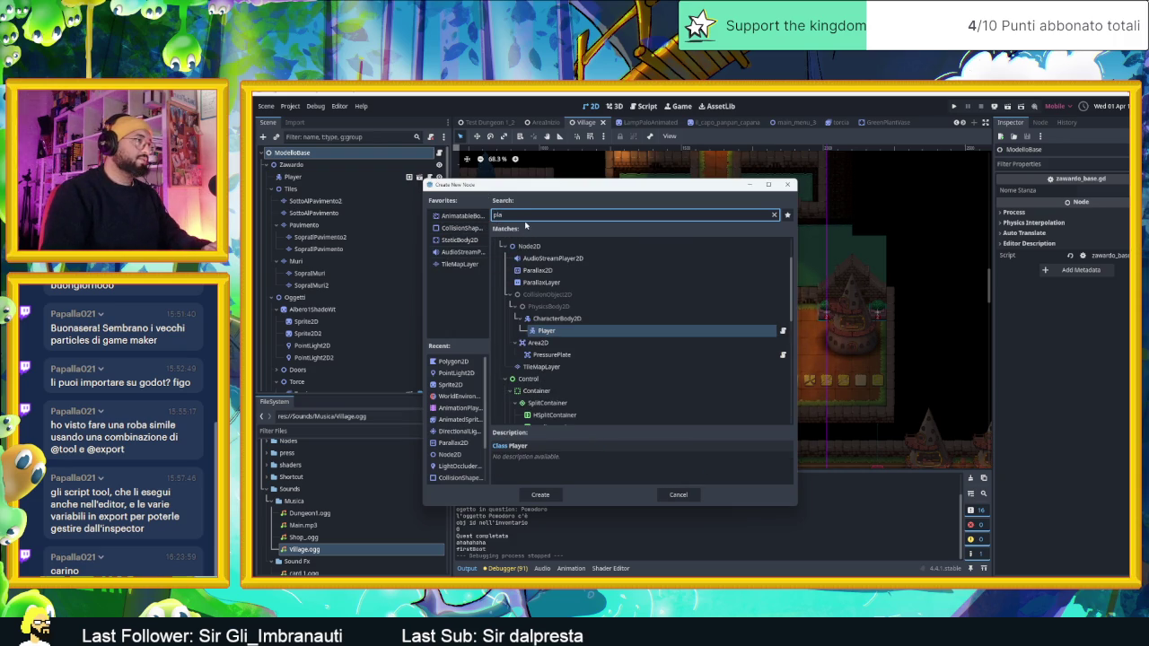
{"action": "double_click", "coordinate": [526, 216]}
{"action": "type", "text": "au"}
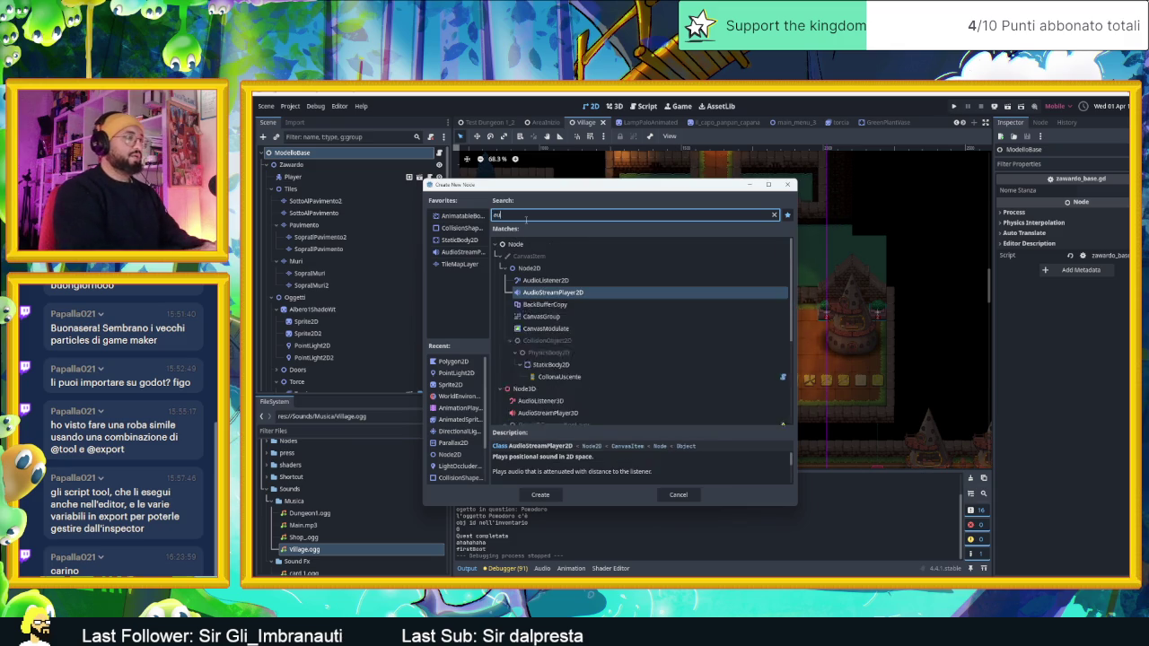
{"action": "type", "text": "dio"}
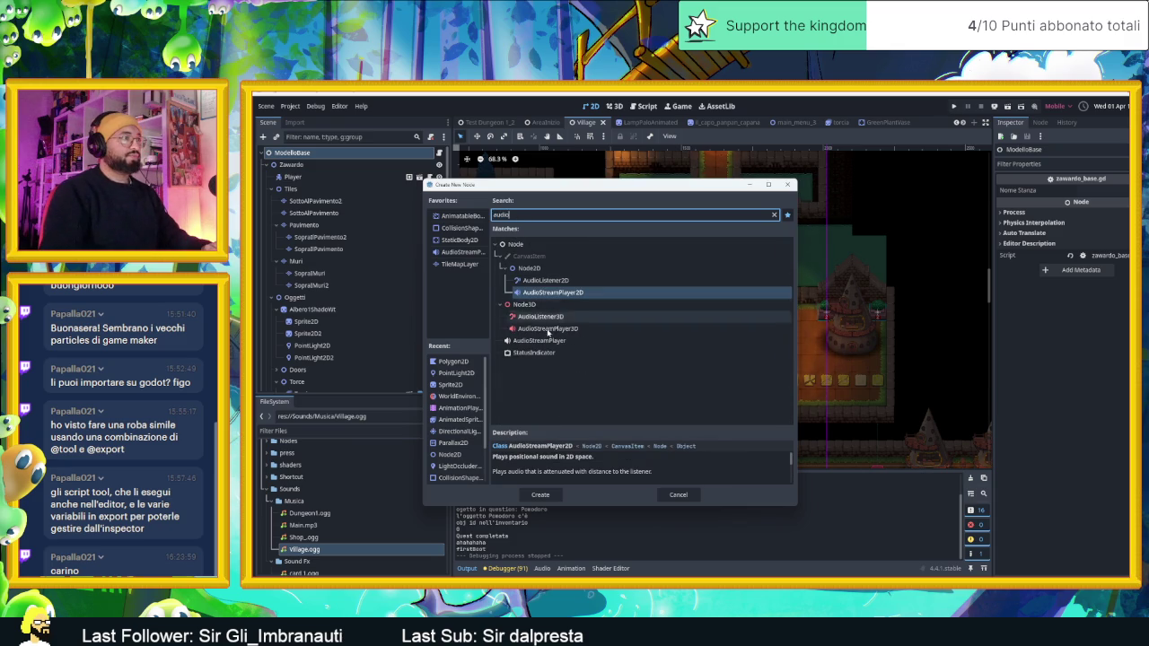
{"action": "double_click", "coordinate": [549, 339]}
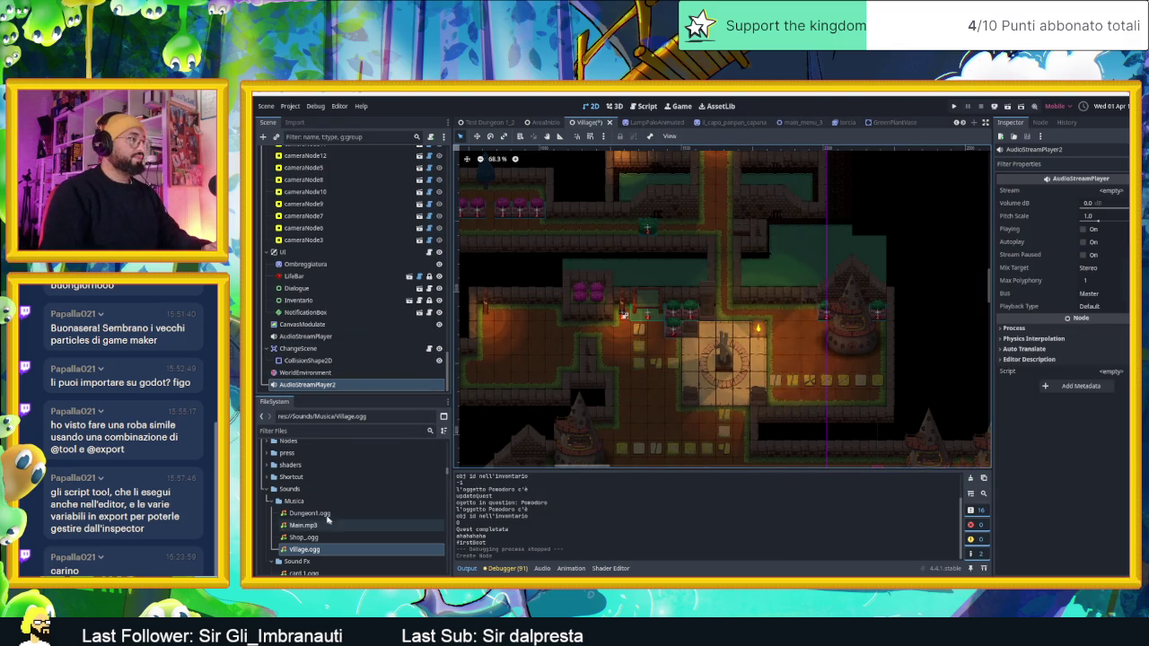
Step: Assign Village.ogg as the player's Stream and turn on Autoplay
{"action": "mouse_move", "coordinate": [306, 550]}
{"action": "left_mouse_down"}
{"action": "mouse_move", "coordinate": [988, 332]}
{"action": "mouse_move", "coordinate": [1099, 197]}
{"action": "left_mouse_up"}
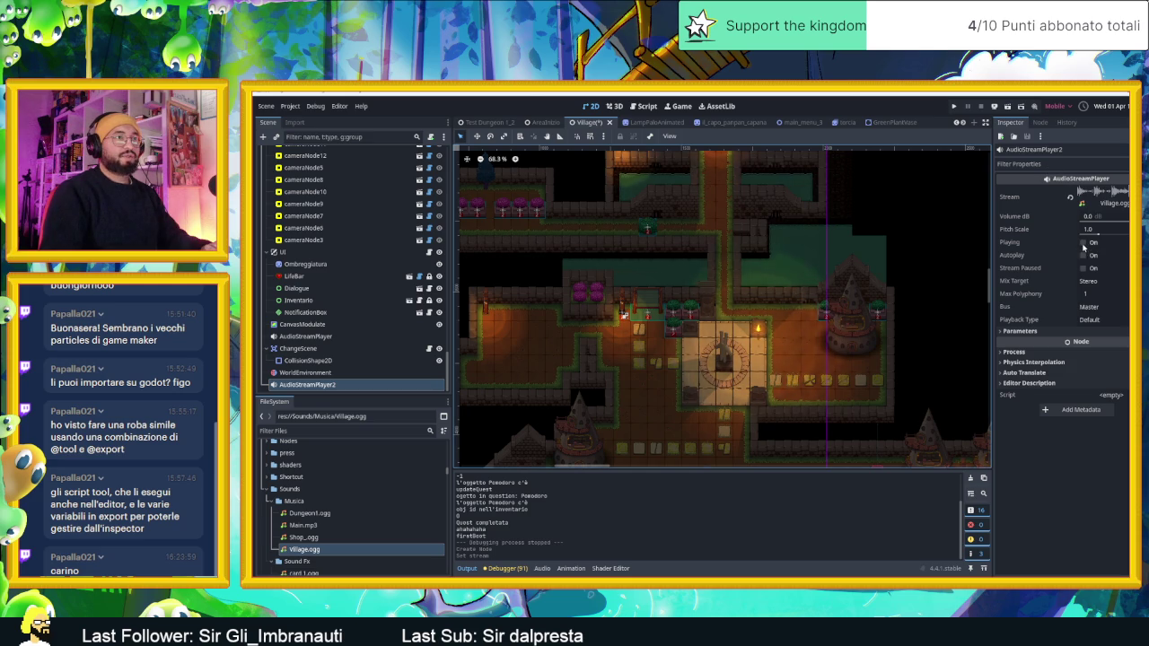
{"action": "left_click", "coordinate": [1083, 242]}
{"action": "left_click", "coordinate": [1082, 243]}
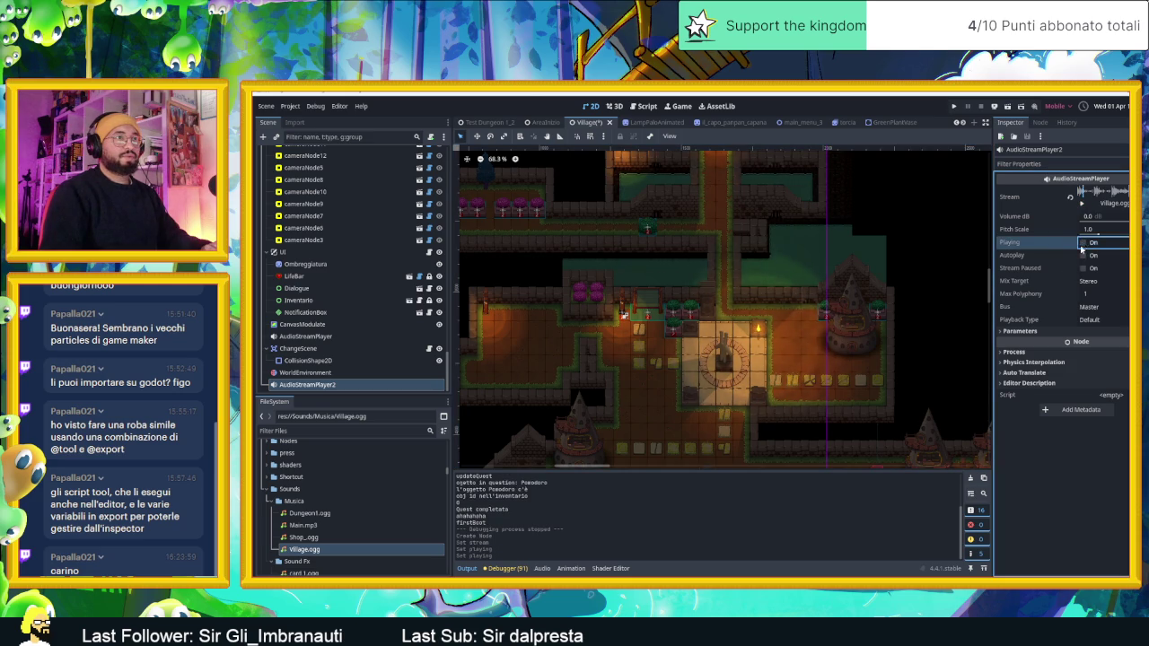
{"action": "left_click", "coordinate": [1083, 255]}
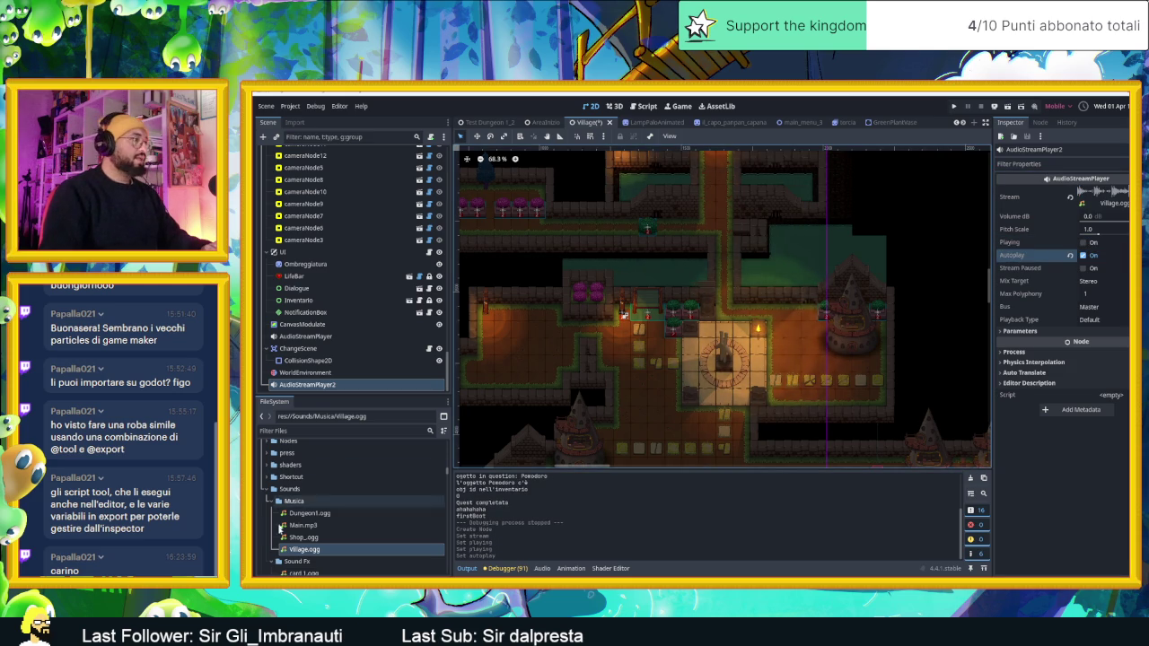
Step: Reimport Village.ogg with Loop enabled and save the Village scene
{"action": "left_click", "coordinate": [298, 549]}
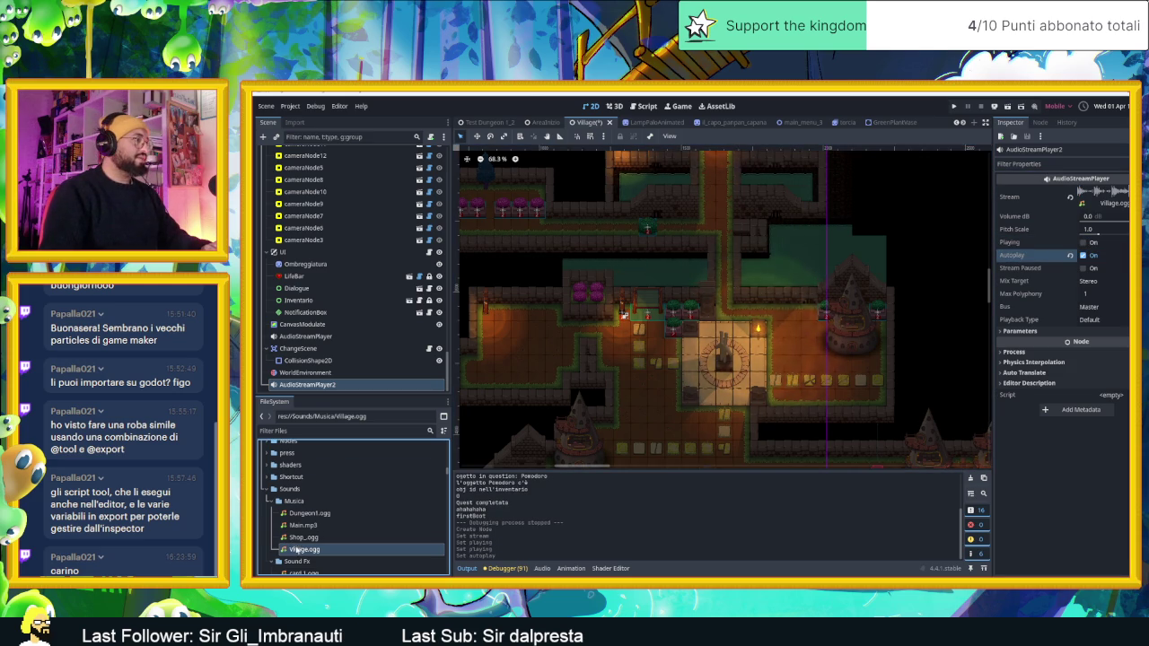
{"action": "left_click", "coordinate": [295, 122]}
{"action": "left_click", "coordinate": [366, 183]}
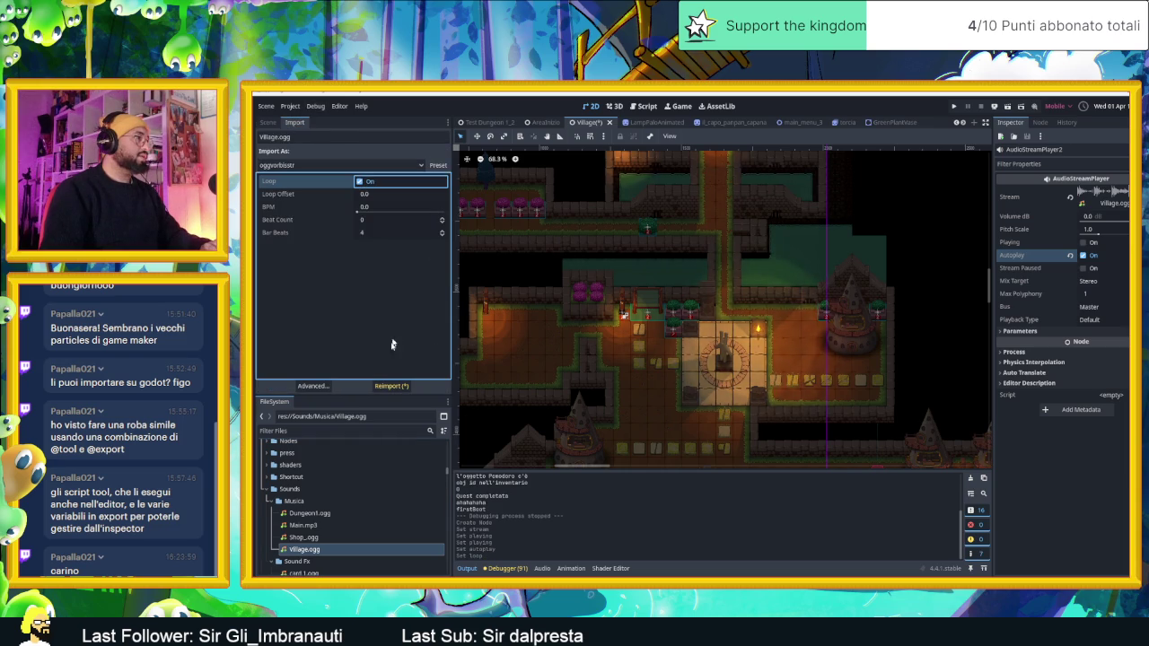
{"action": "left_click", "coordinate": [392, 386]}
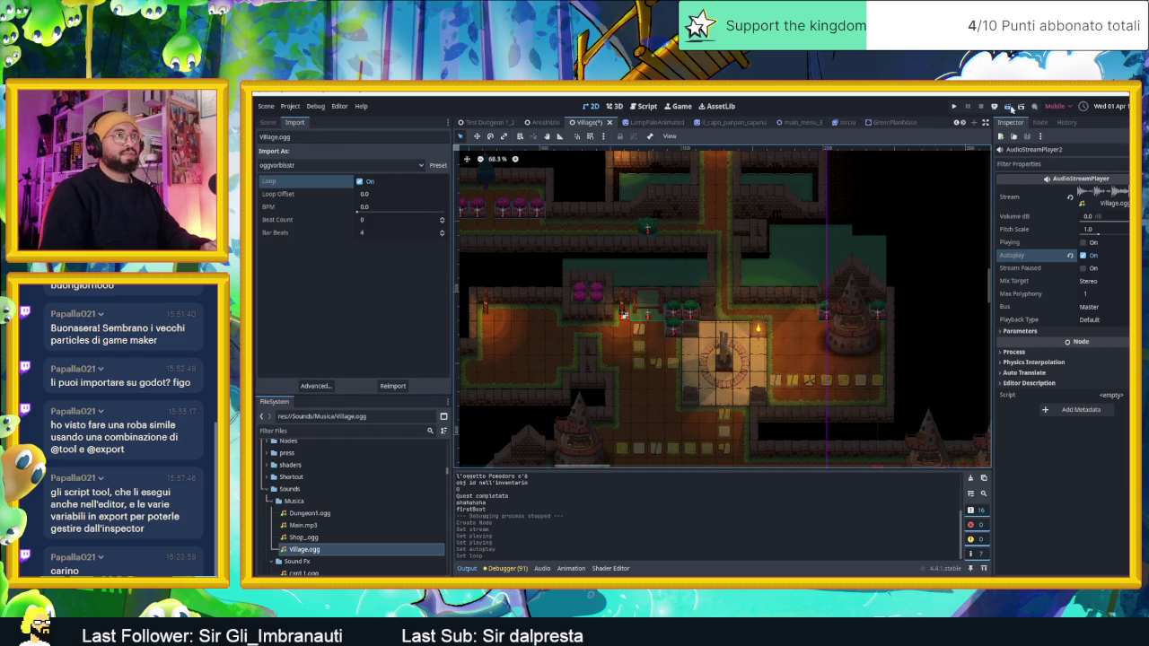
{"action": "key", "text": "ctrl+s"}
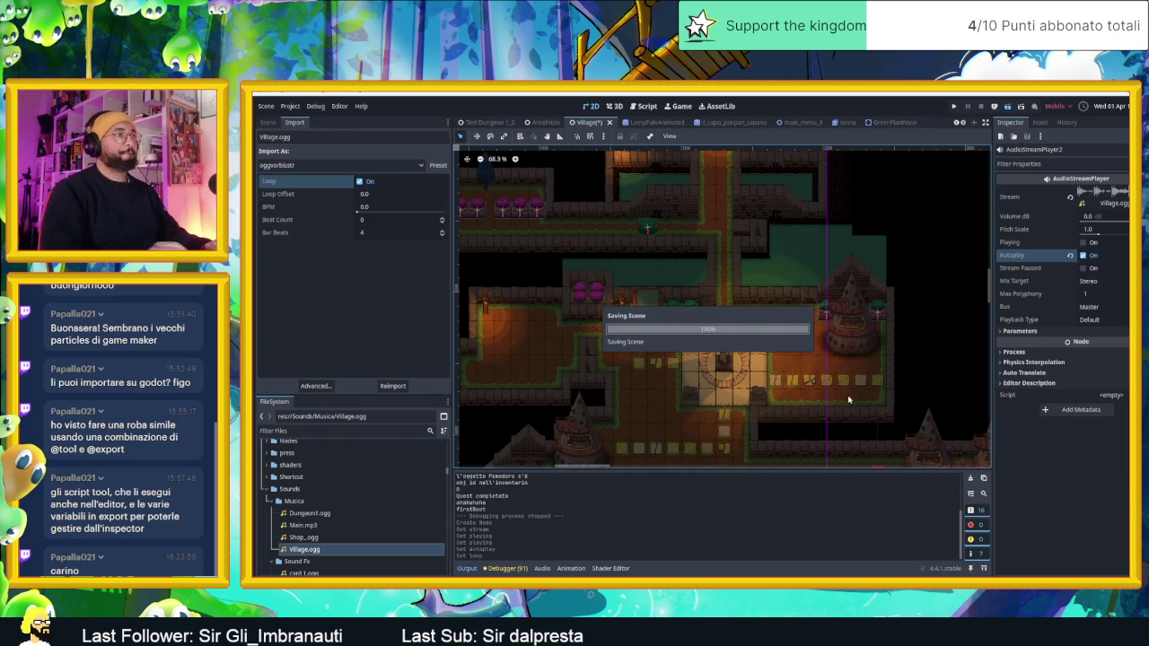